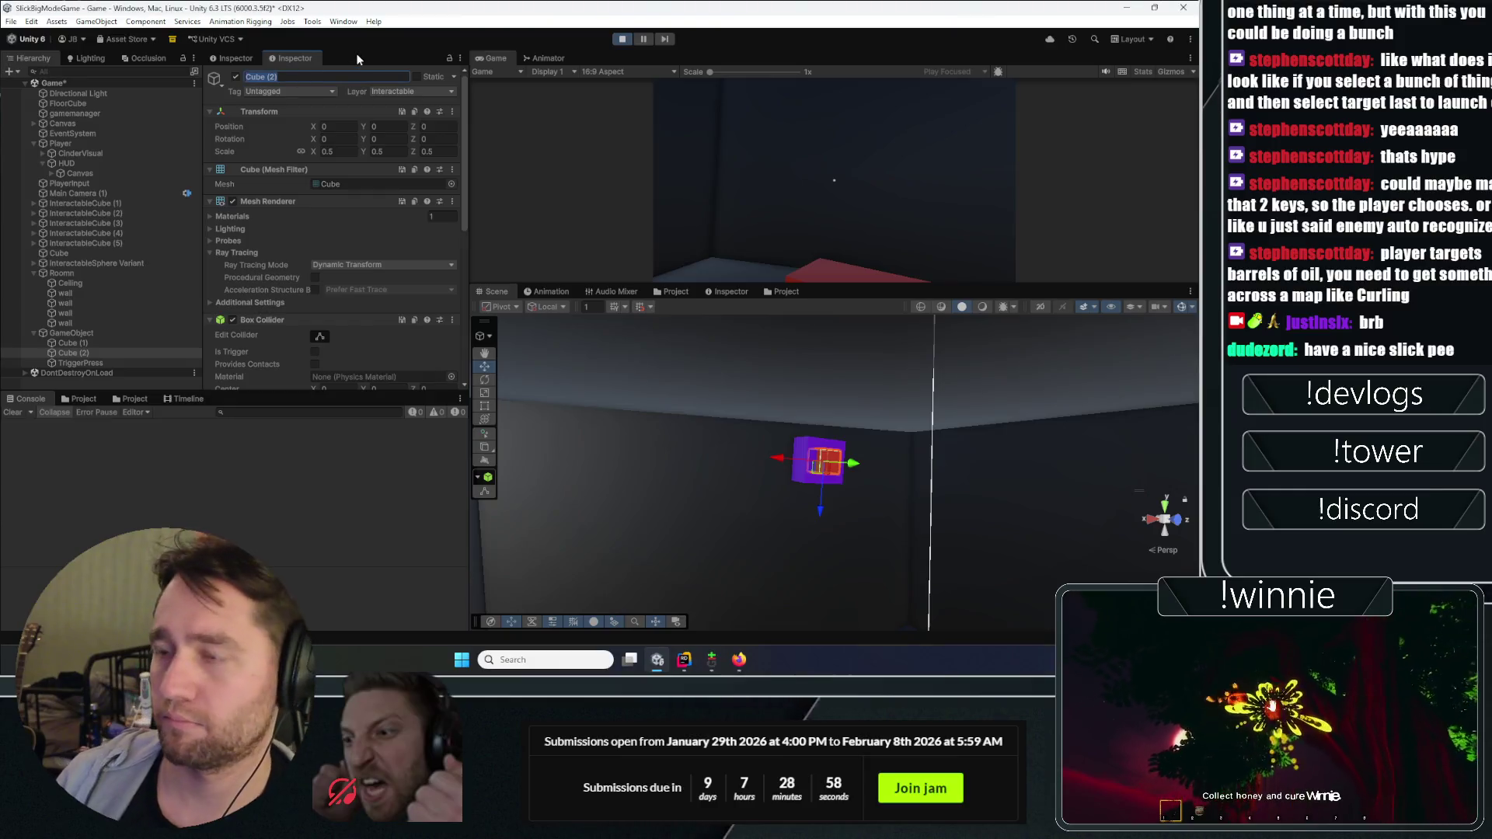
Step: Name the selected Cube (2) object 'Button' in the Inspector
{"action": "type", "text": "Button"}
{"action": "key", "text": "Return"}
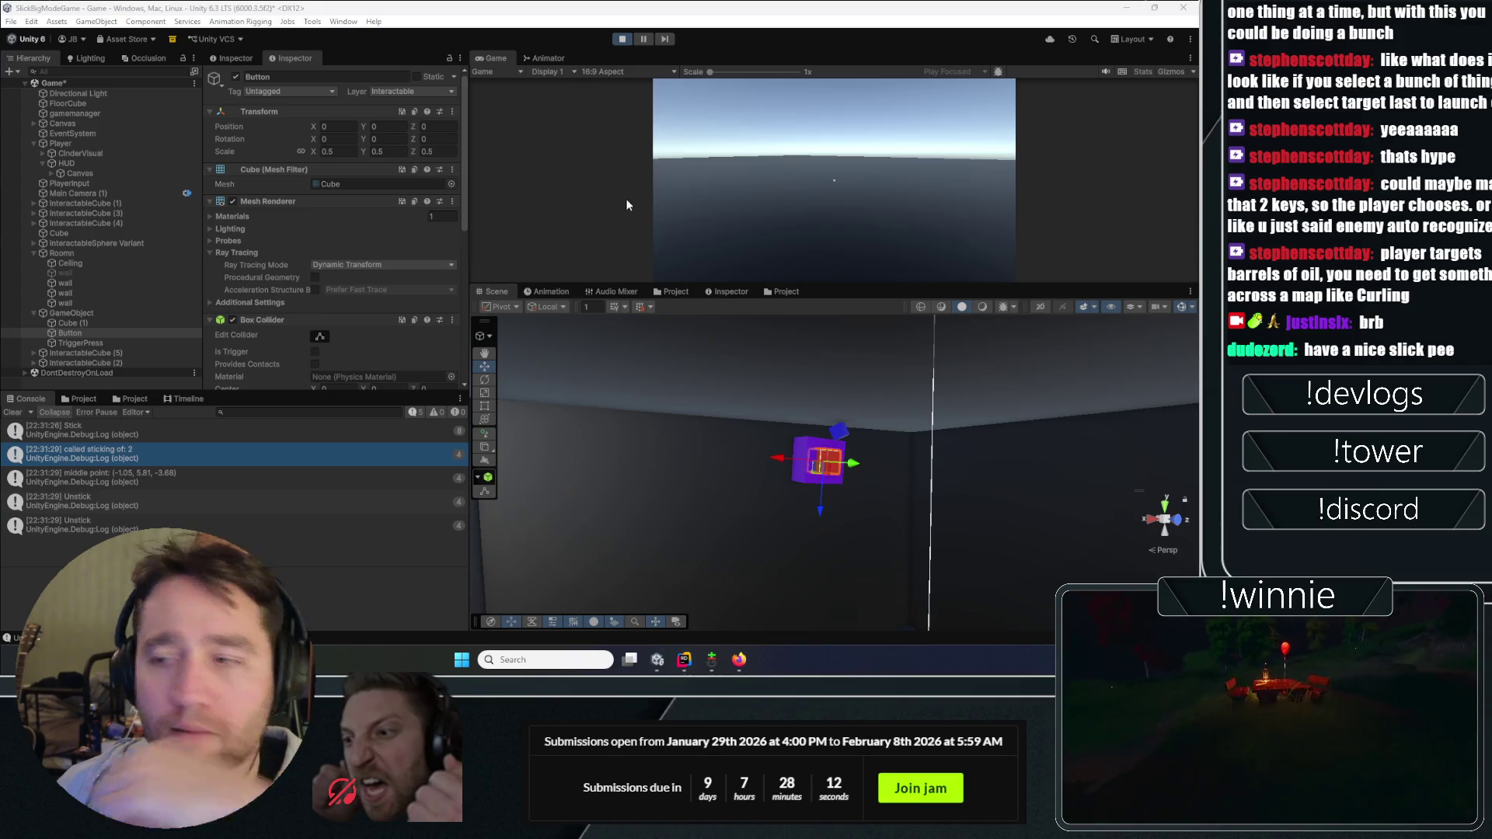
Step: Grab a cube, throw it, stick it onto the outlined sphere, then grab and release it
{"action": "left_click", "coordinate": [768, 158]}
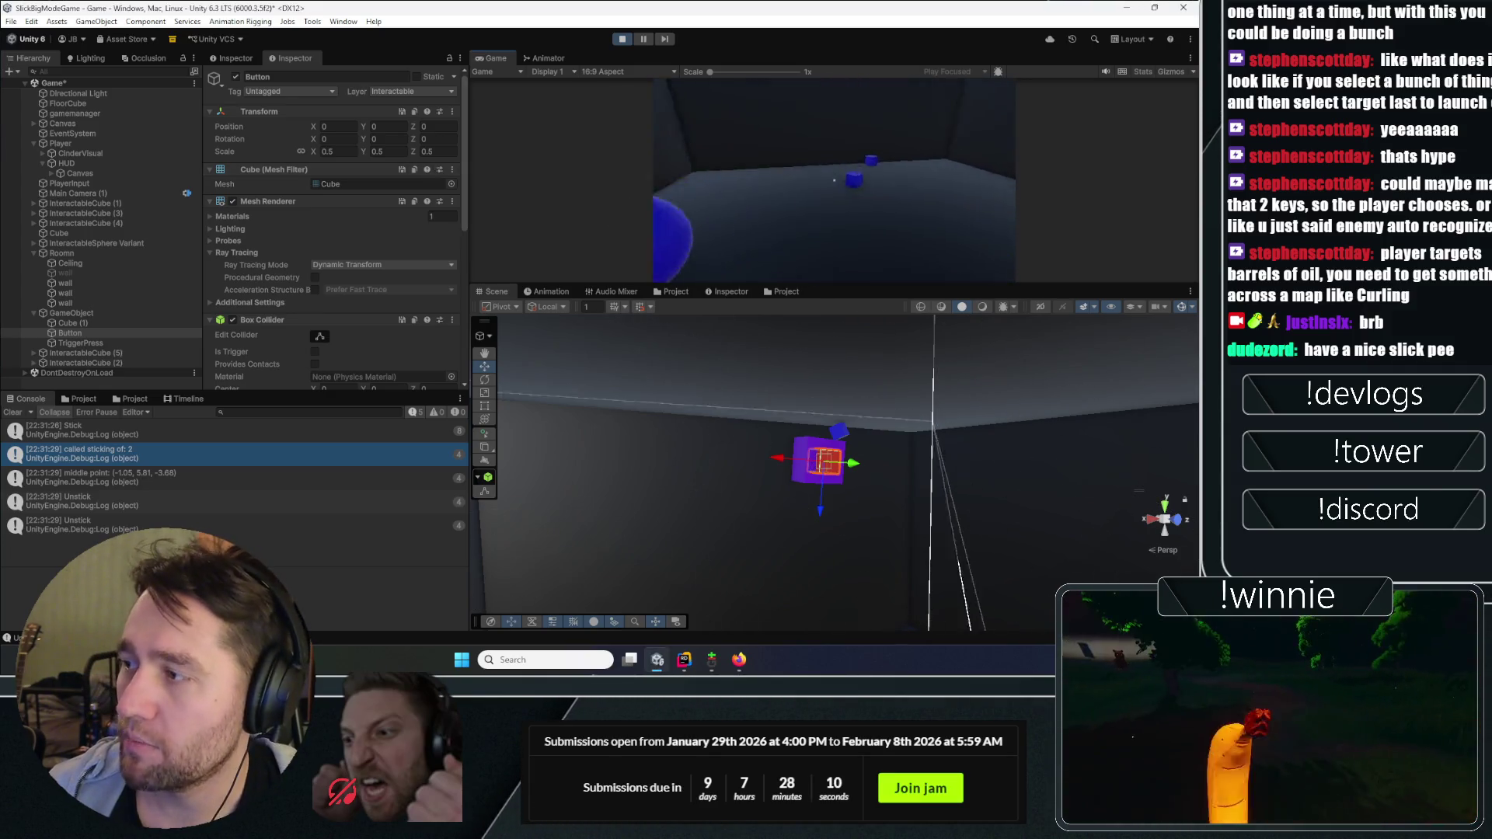
{"action": "left_click", "coordinate": [833, 180]}
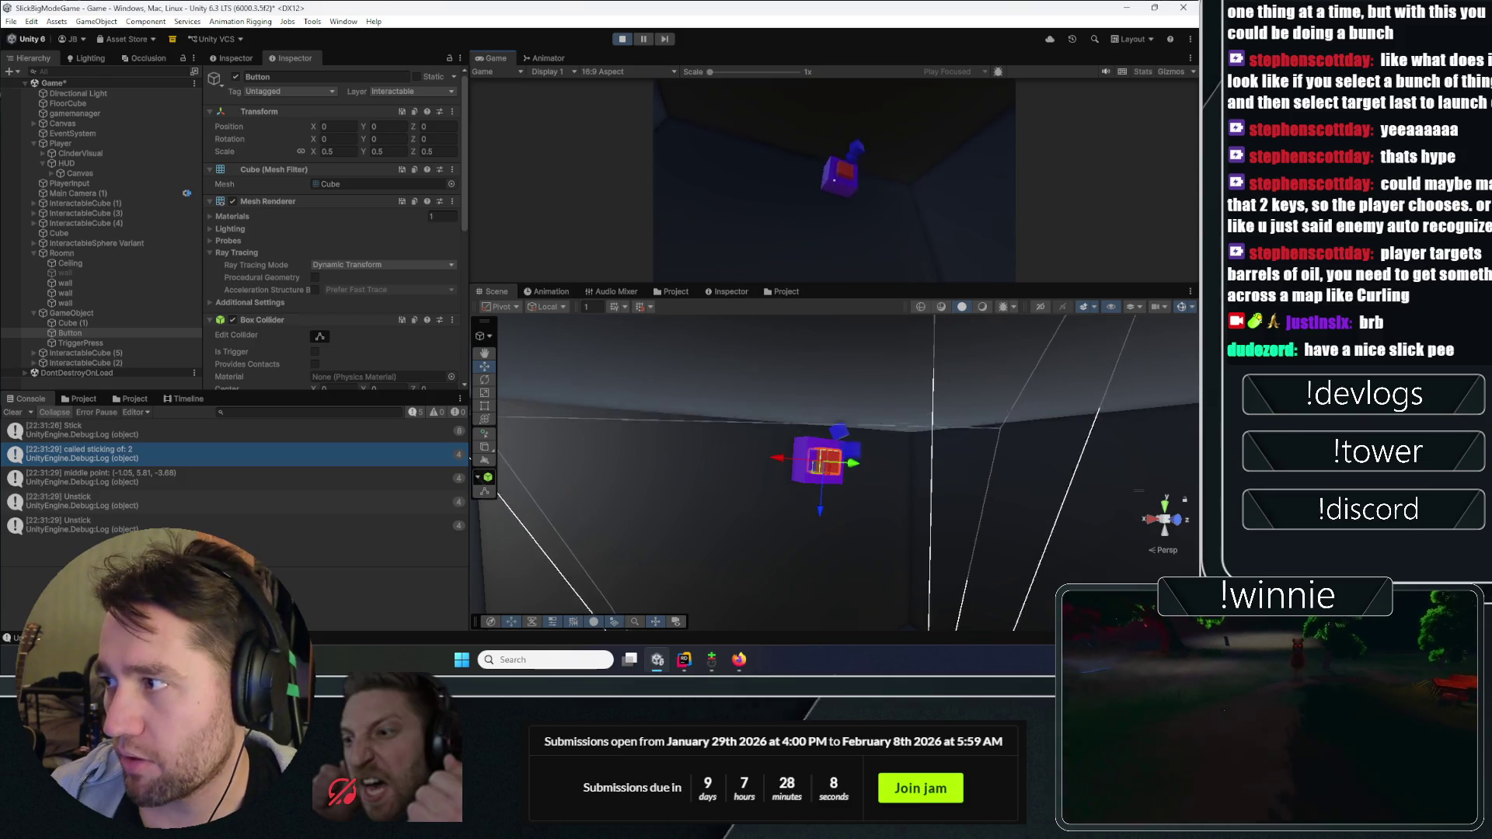
{"action": "left_click", "coordinate": [833, 181]}
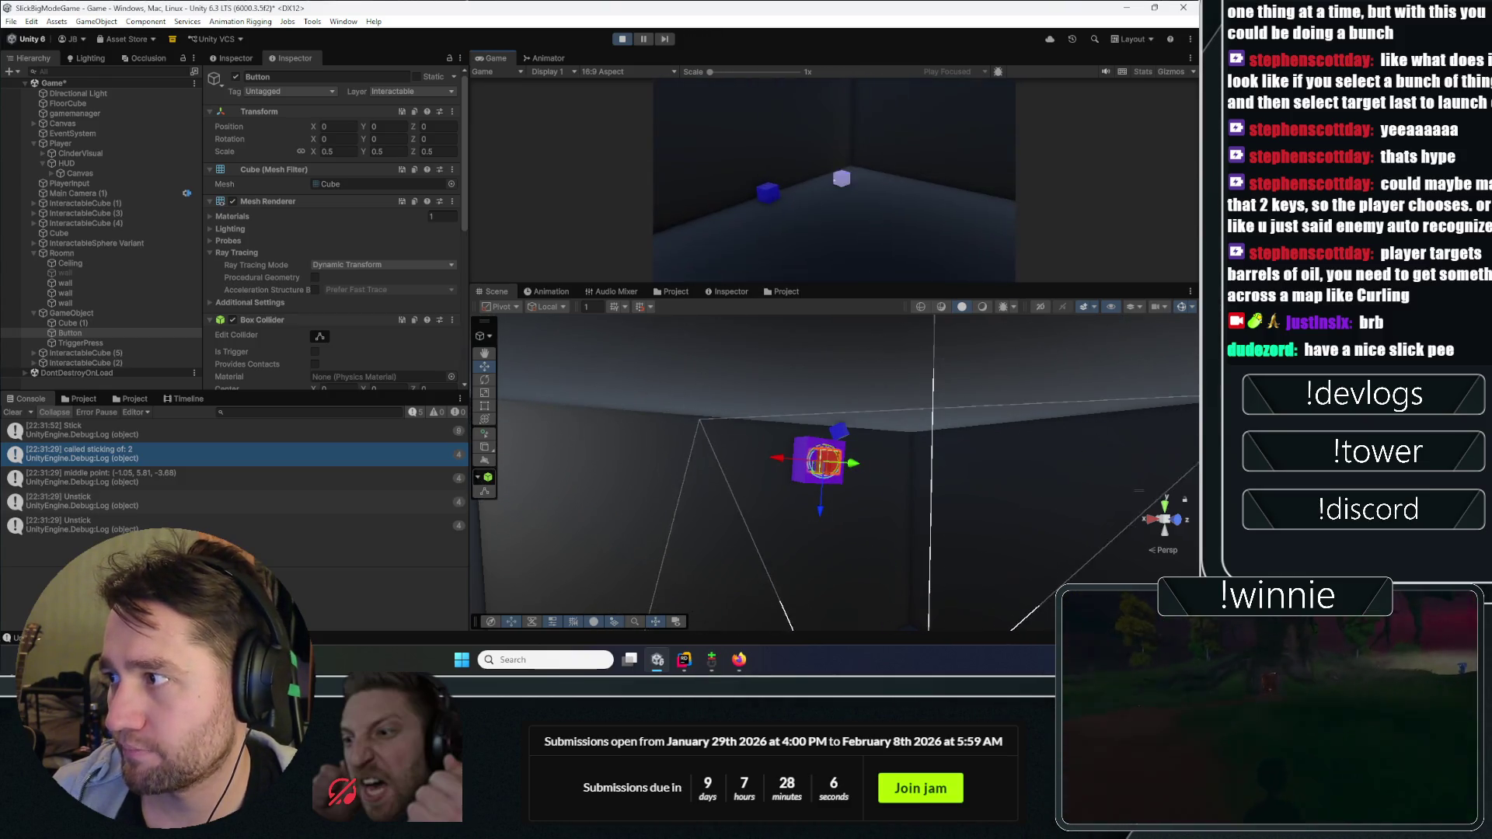
{"action": "left_click", "coordinate": [833, 181]}
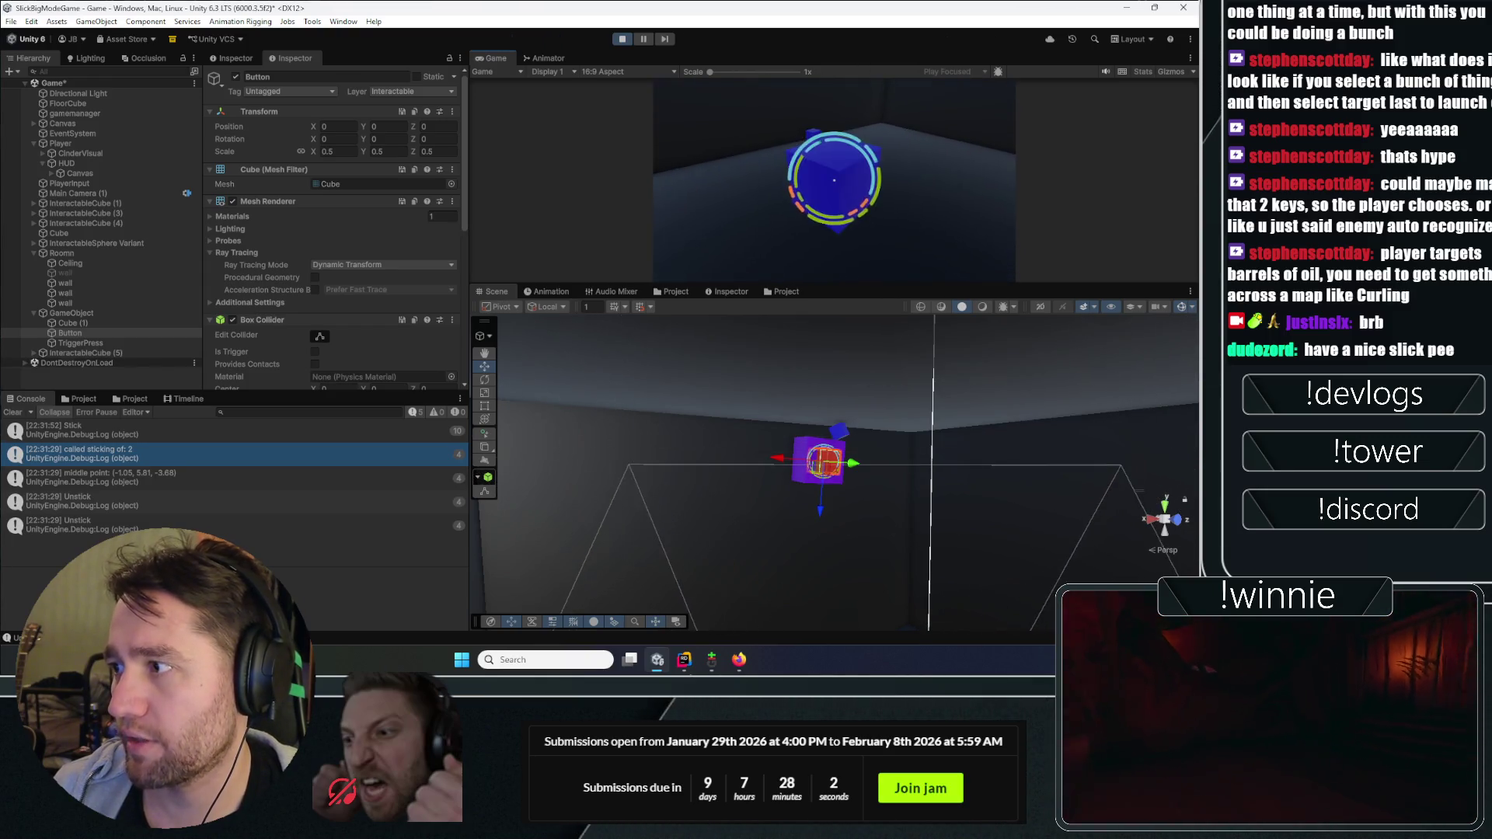
{"action": "left_click", "coordinate": [833, 181]}
{"action": "left_click", "coordinate": [834, 180]}
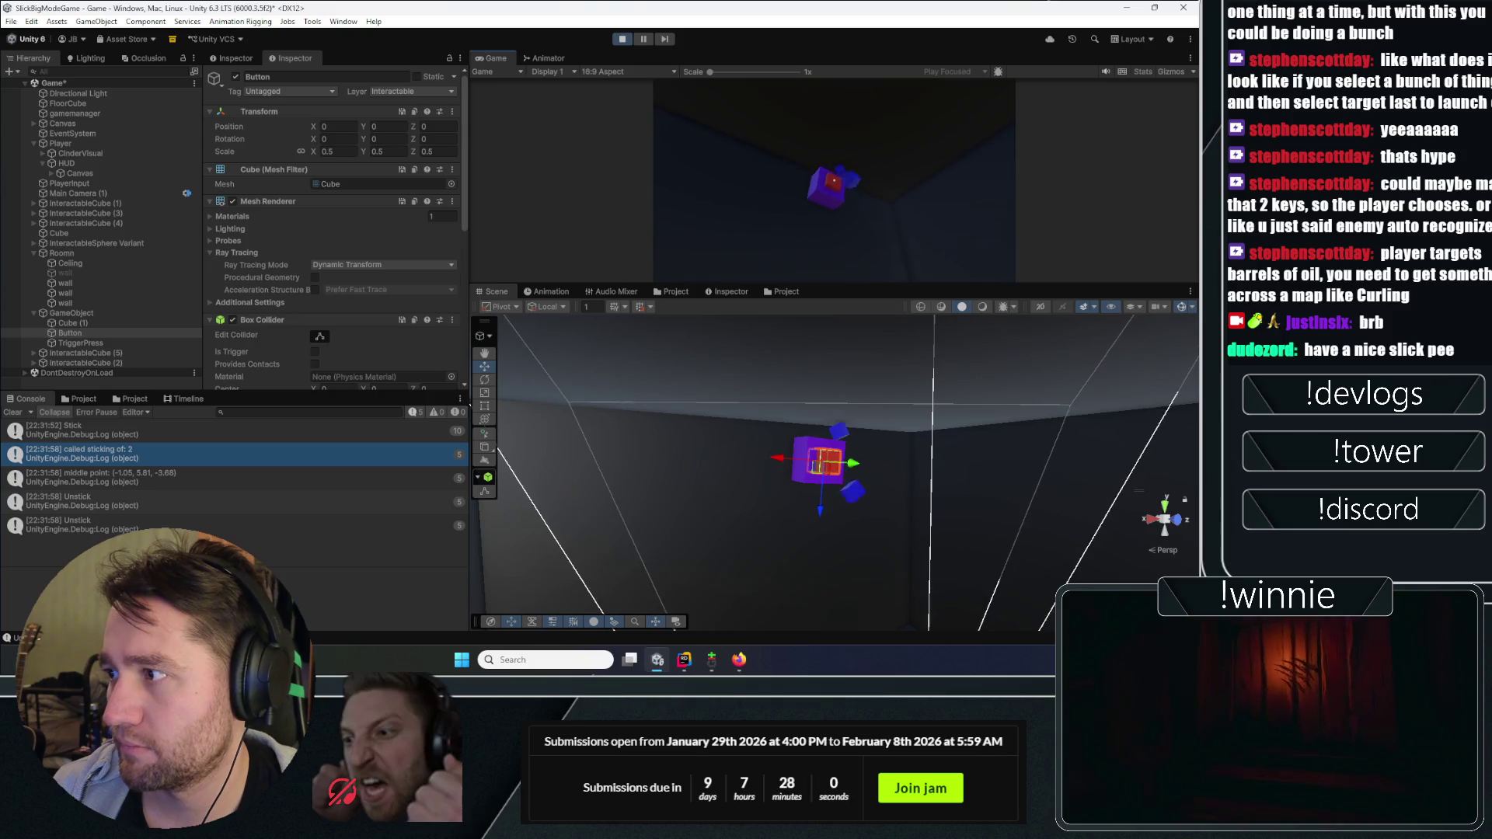
Step: Walk around the room with W and S, then pick up and drop the sphere
{"action": "key", "text": "w"}
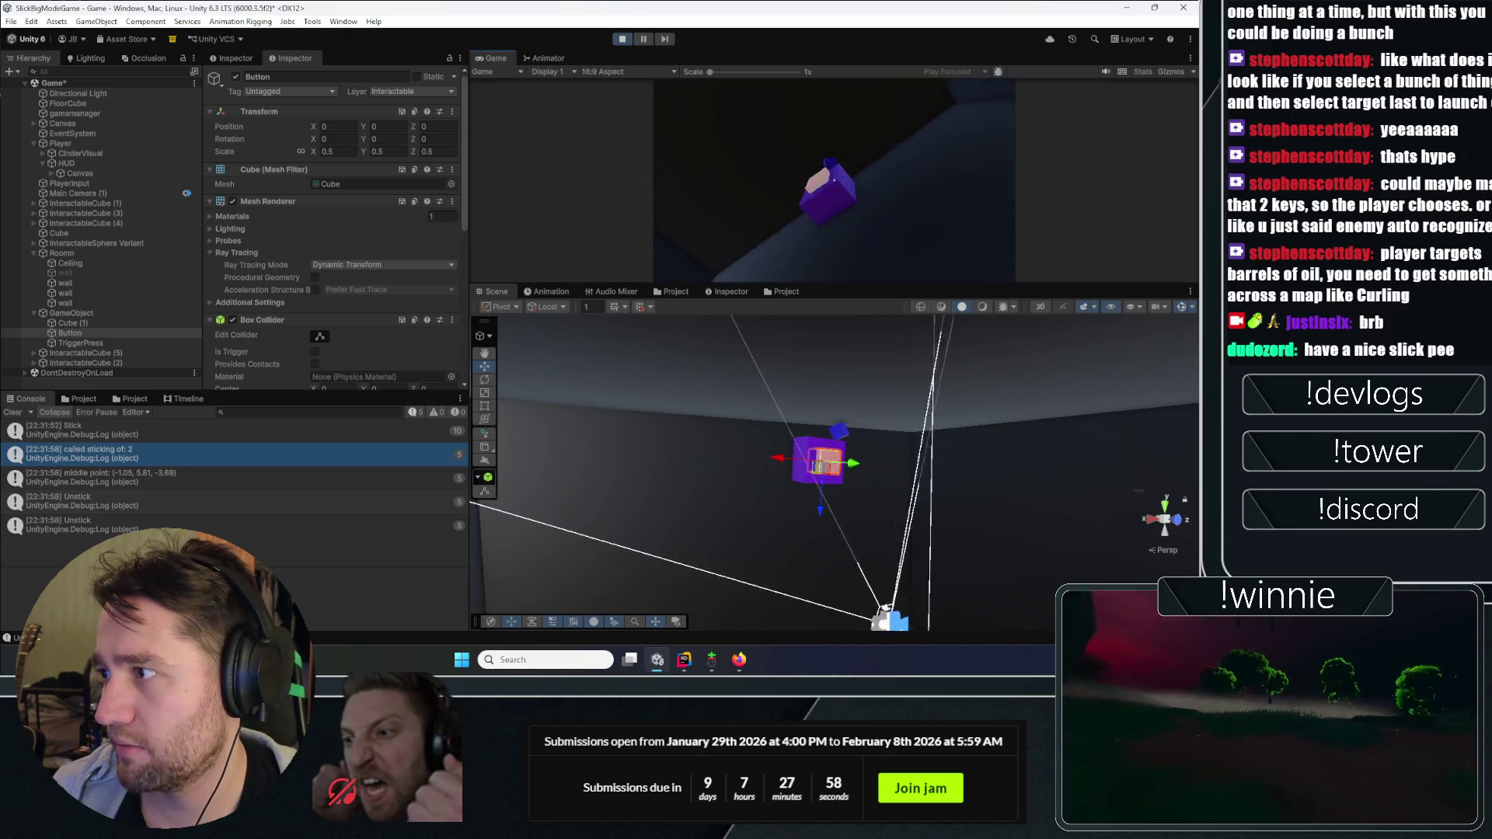
{"action": "key", "text": "s"}
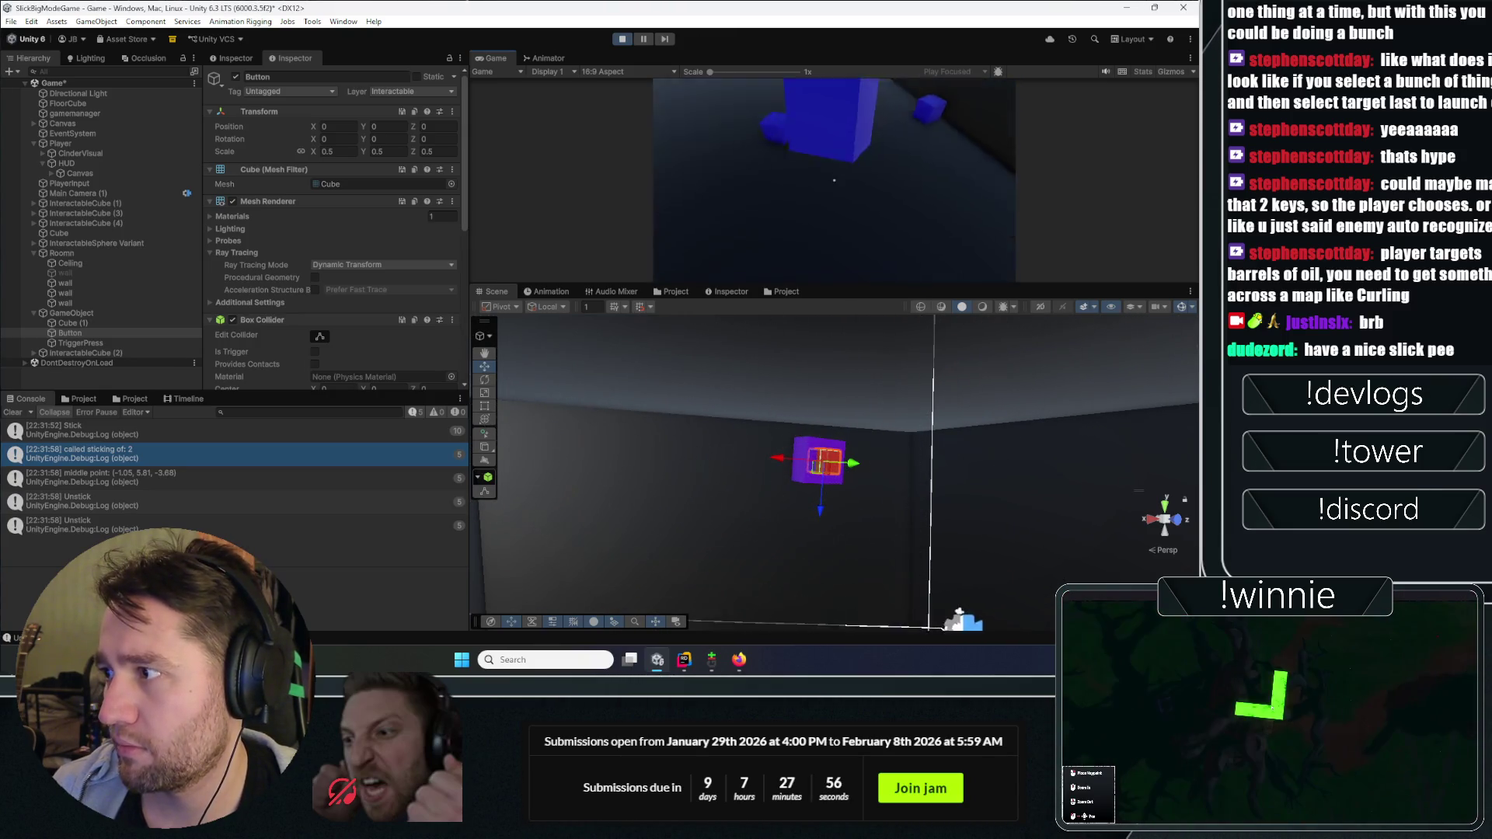
{"action": "key", "text": "s"}
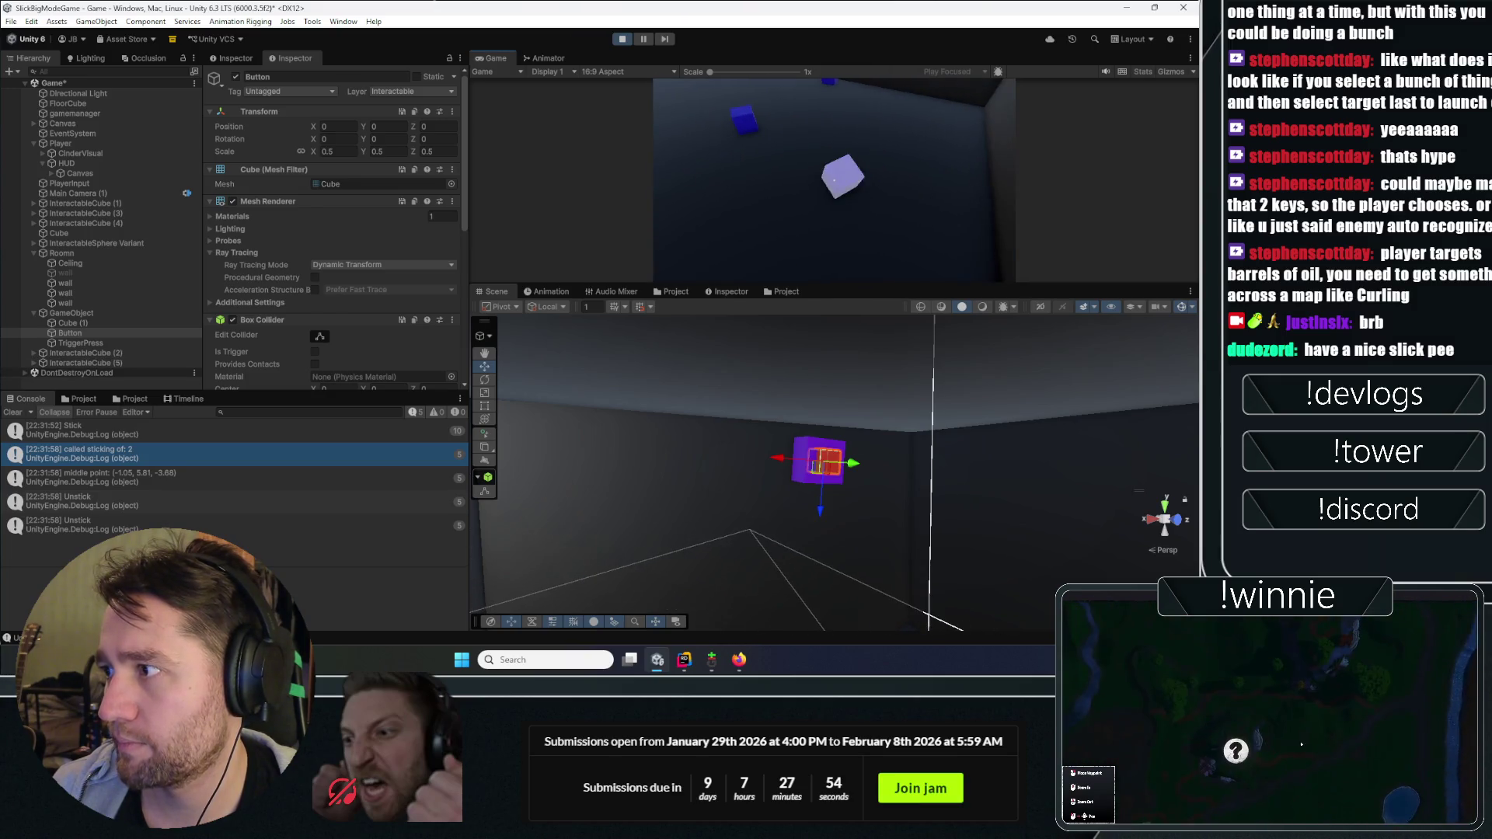
{"action": "key", "text": "w"}
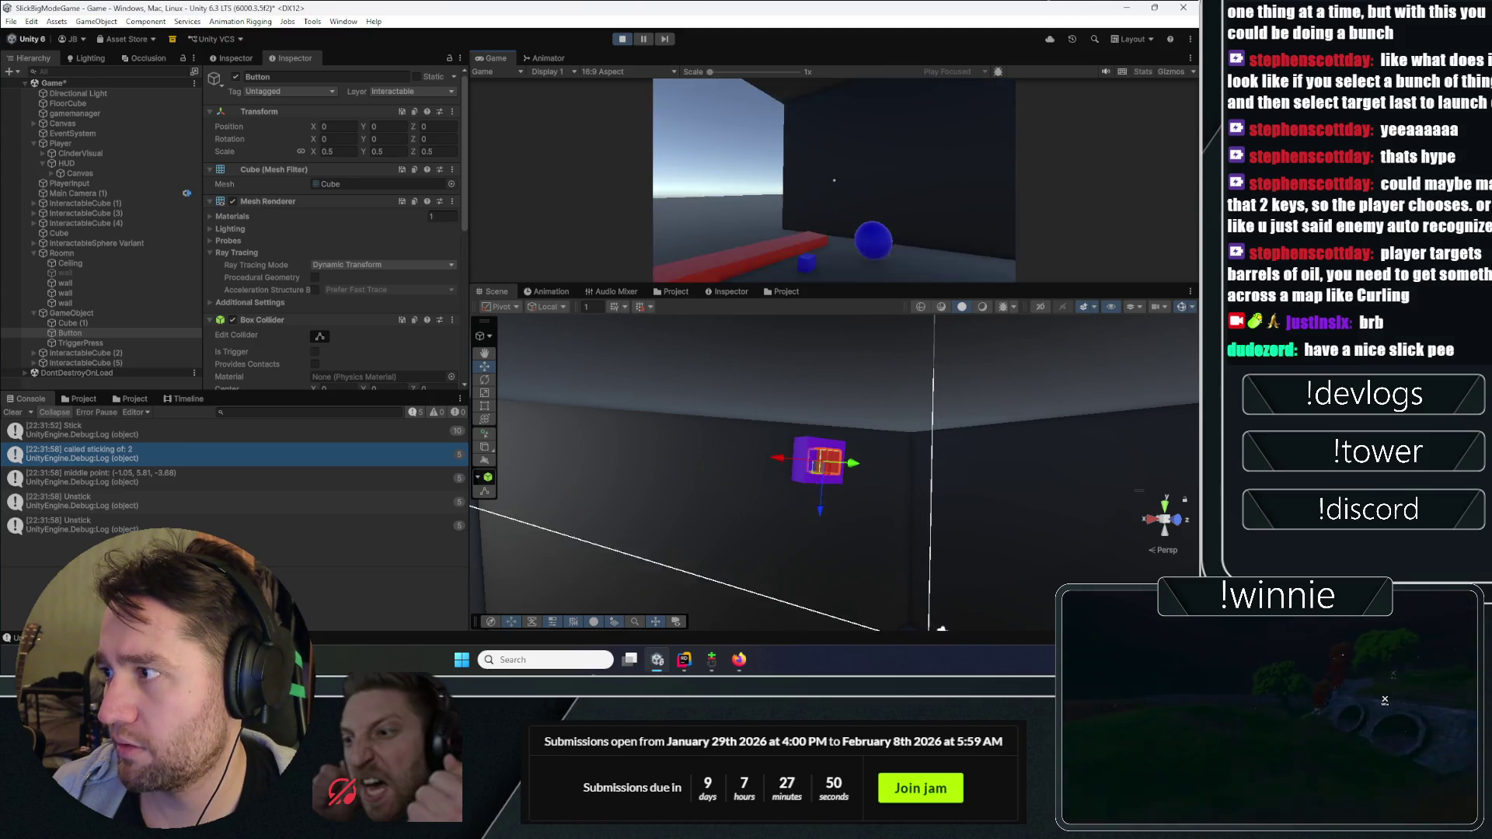
{"action": "left_click", "coordinate": [834, 180]}
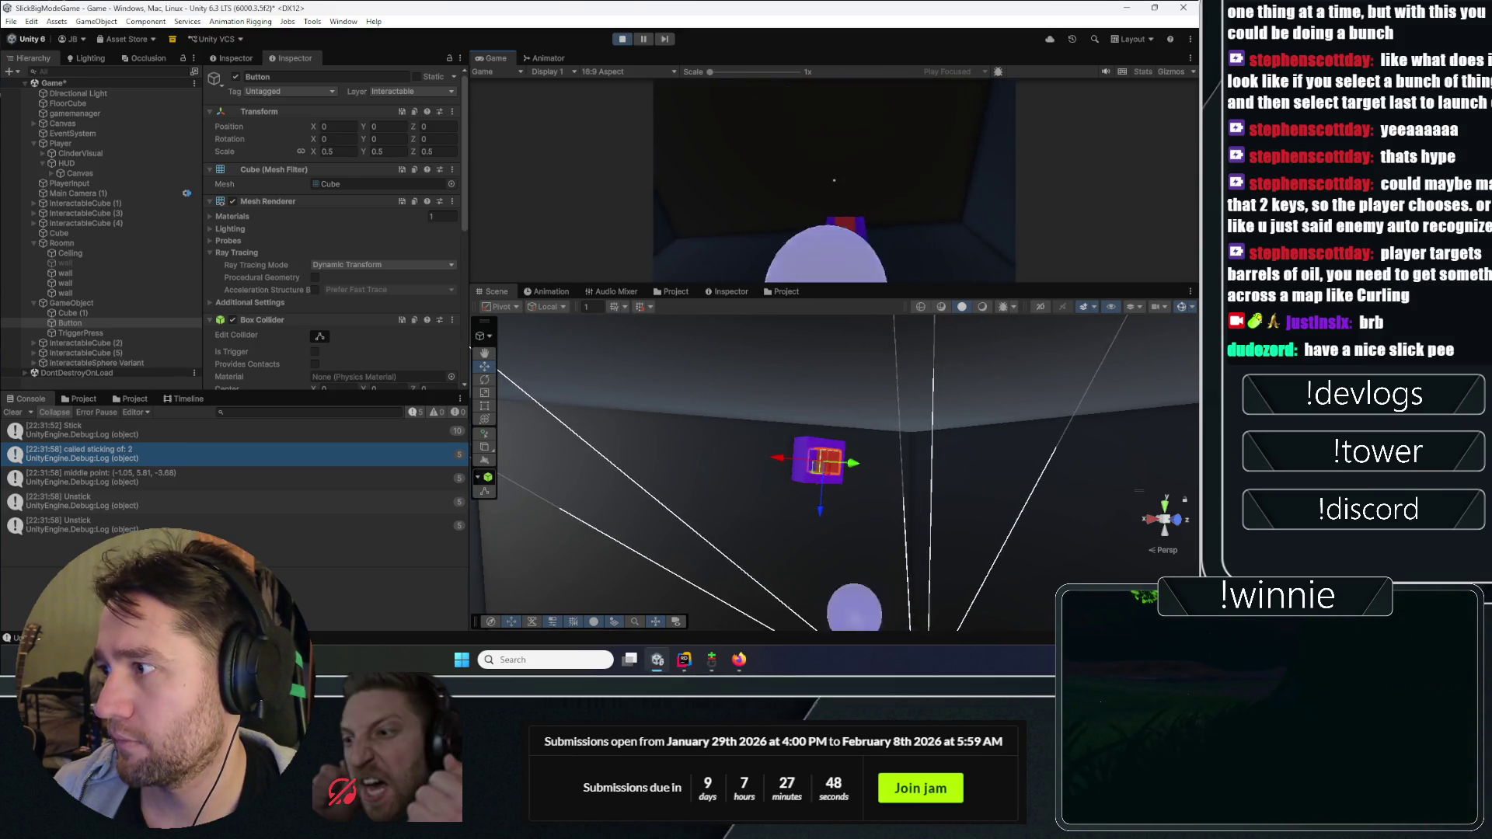
{"action": "left_click", "coordinate": [833, 180]}
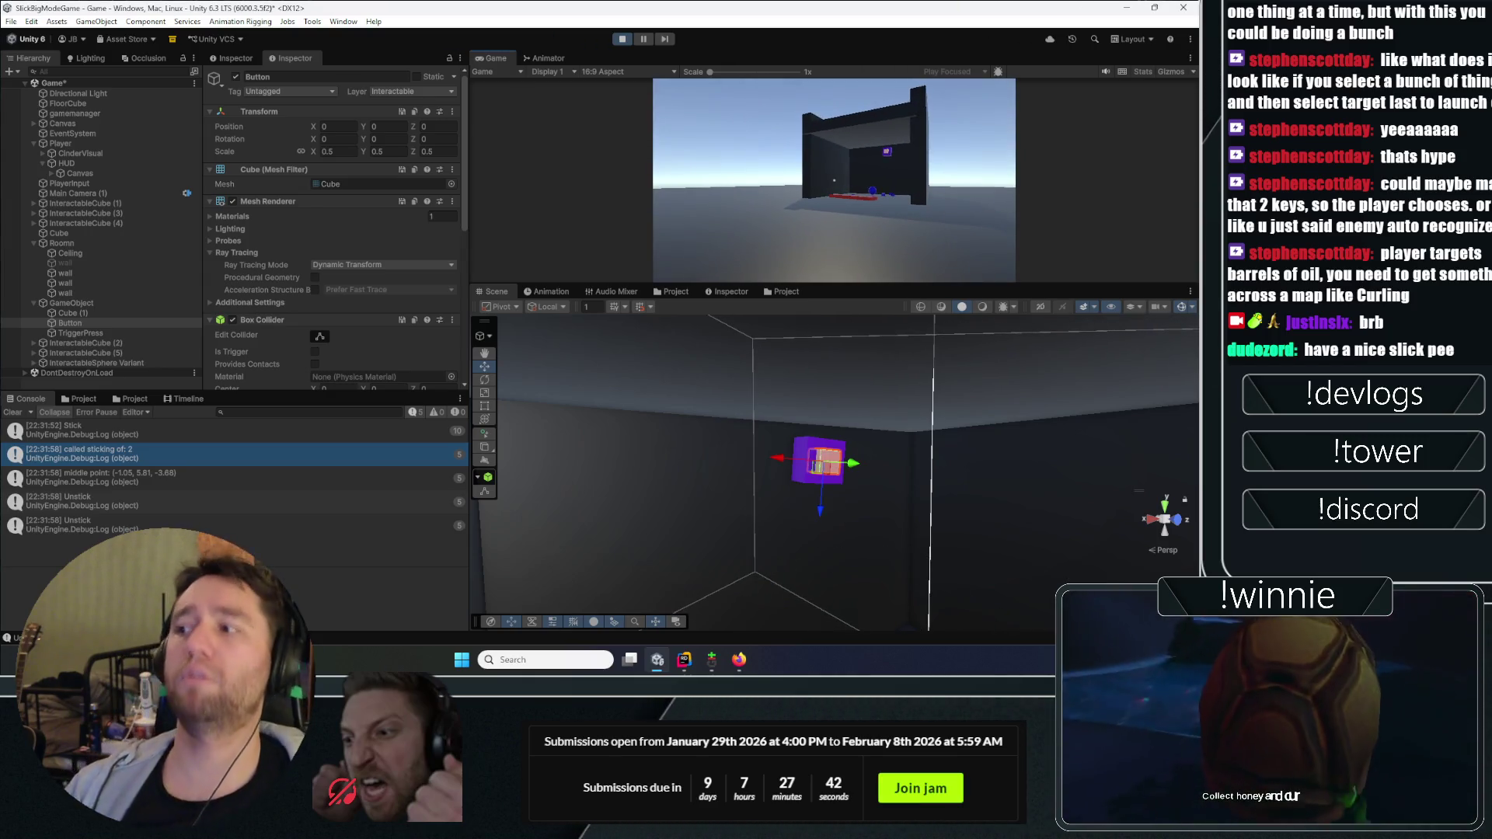
Step: Stop the playtest, clear the Console, and select the Game scene root
{"action": "left_click", "coordinate": [622, 38]}
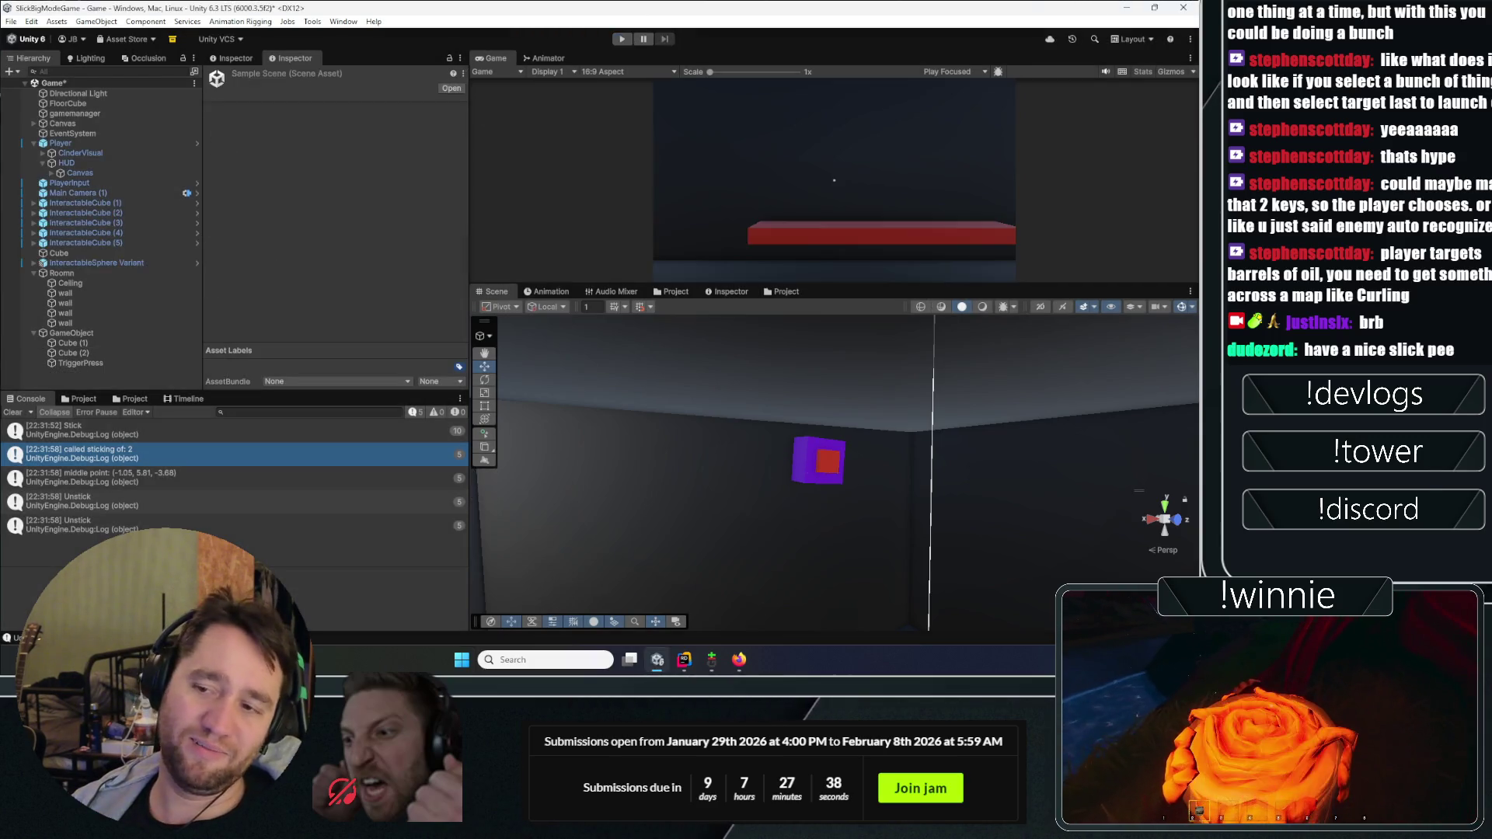
{"action": "left_click", "coordinate": [13, 411]}
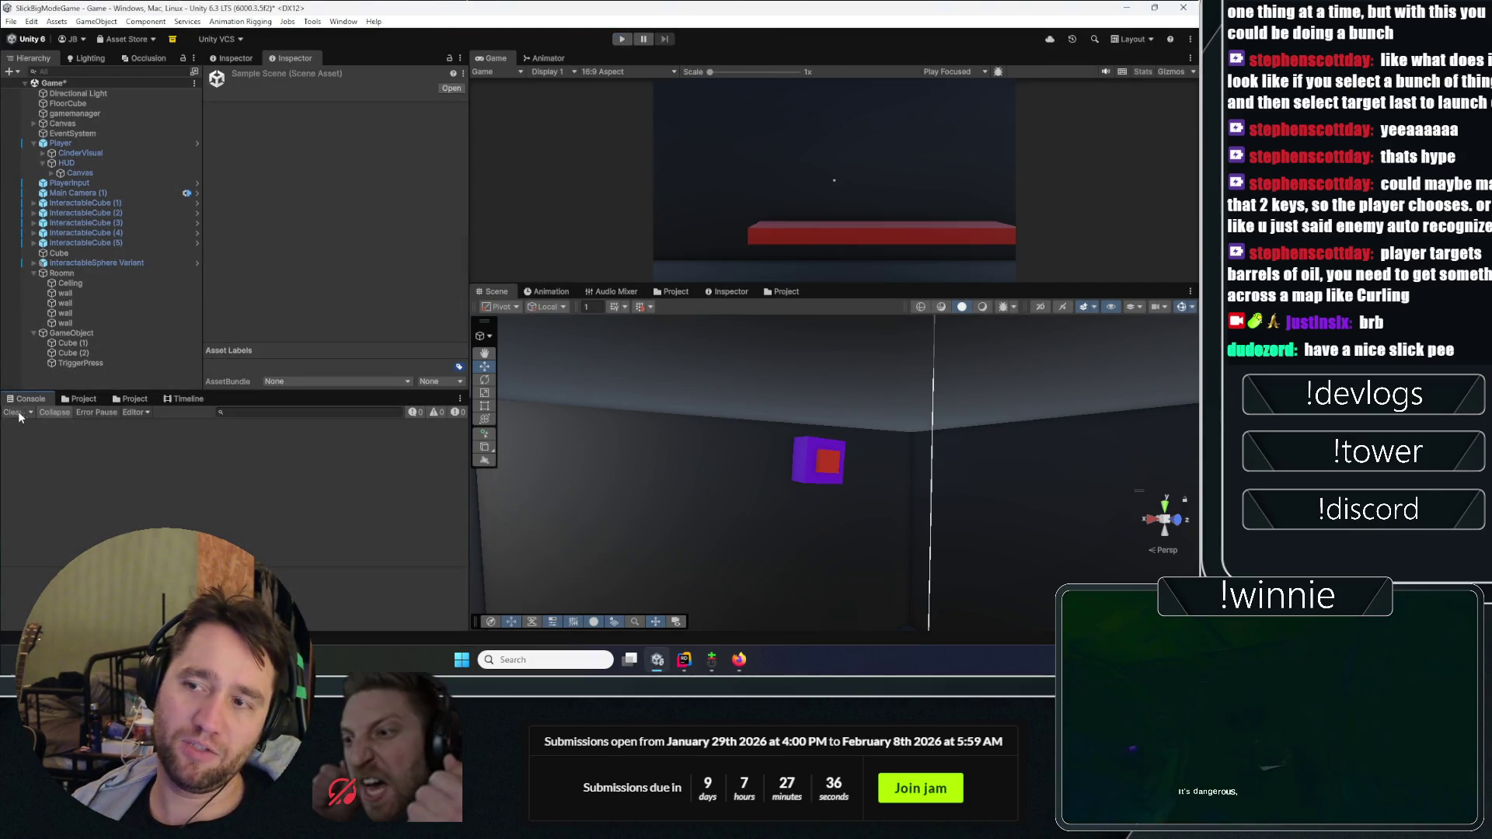
{"action": "left_click", "coordinate": [95, 81]}
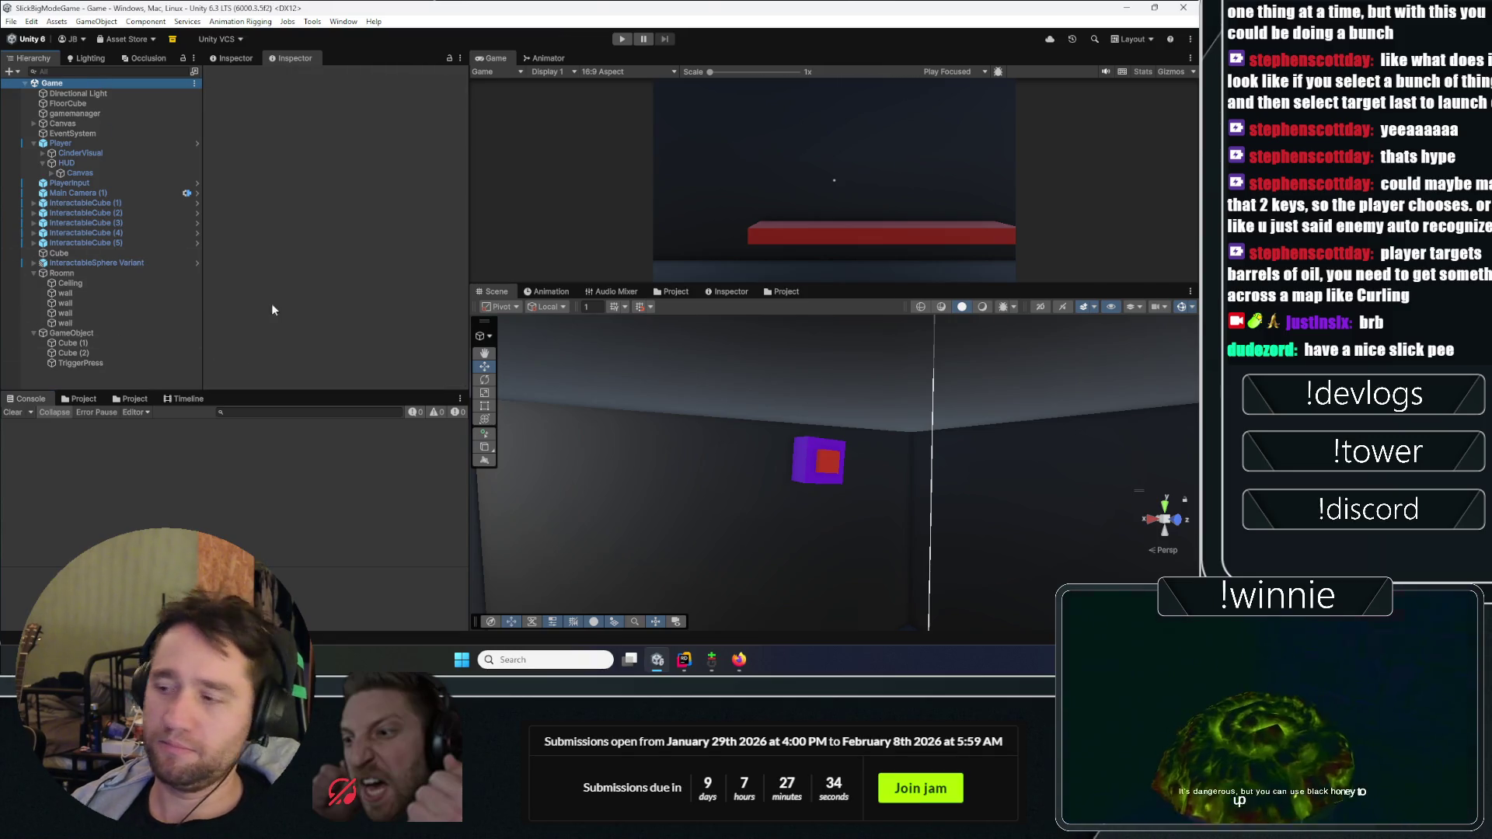
Step: Close the earlier push report window in Git Gui
{"action": "mouse_move", "coordinate": [710, 659]}
{"action": "left_click", "coordinate": [776, 590]}
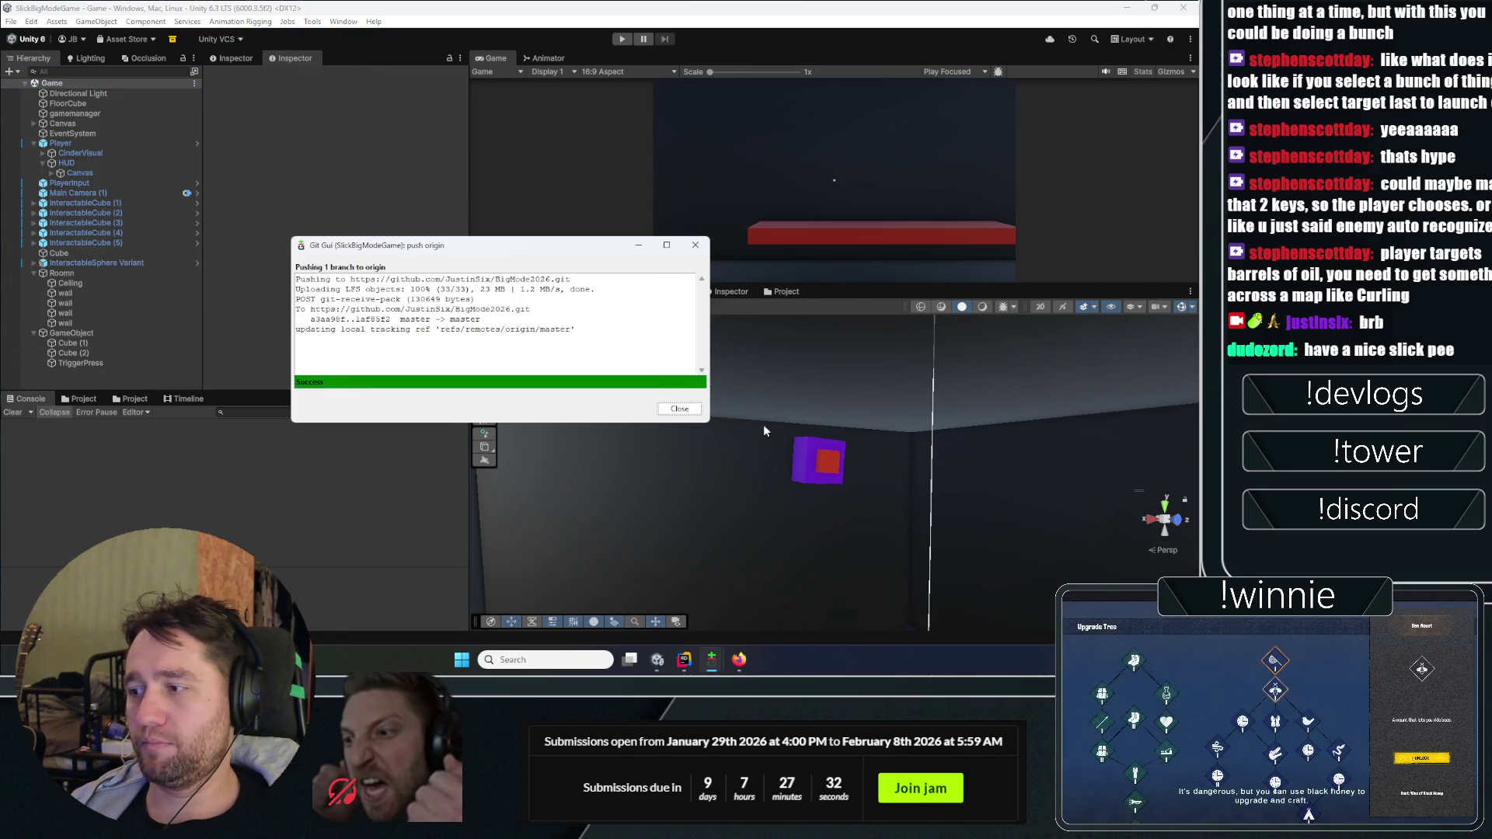
{"action": "left_click", "coordinate": [679, 409]}
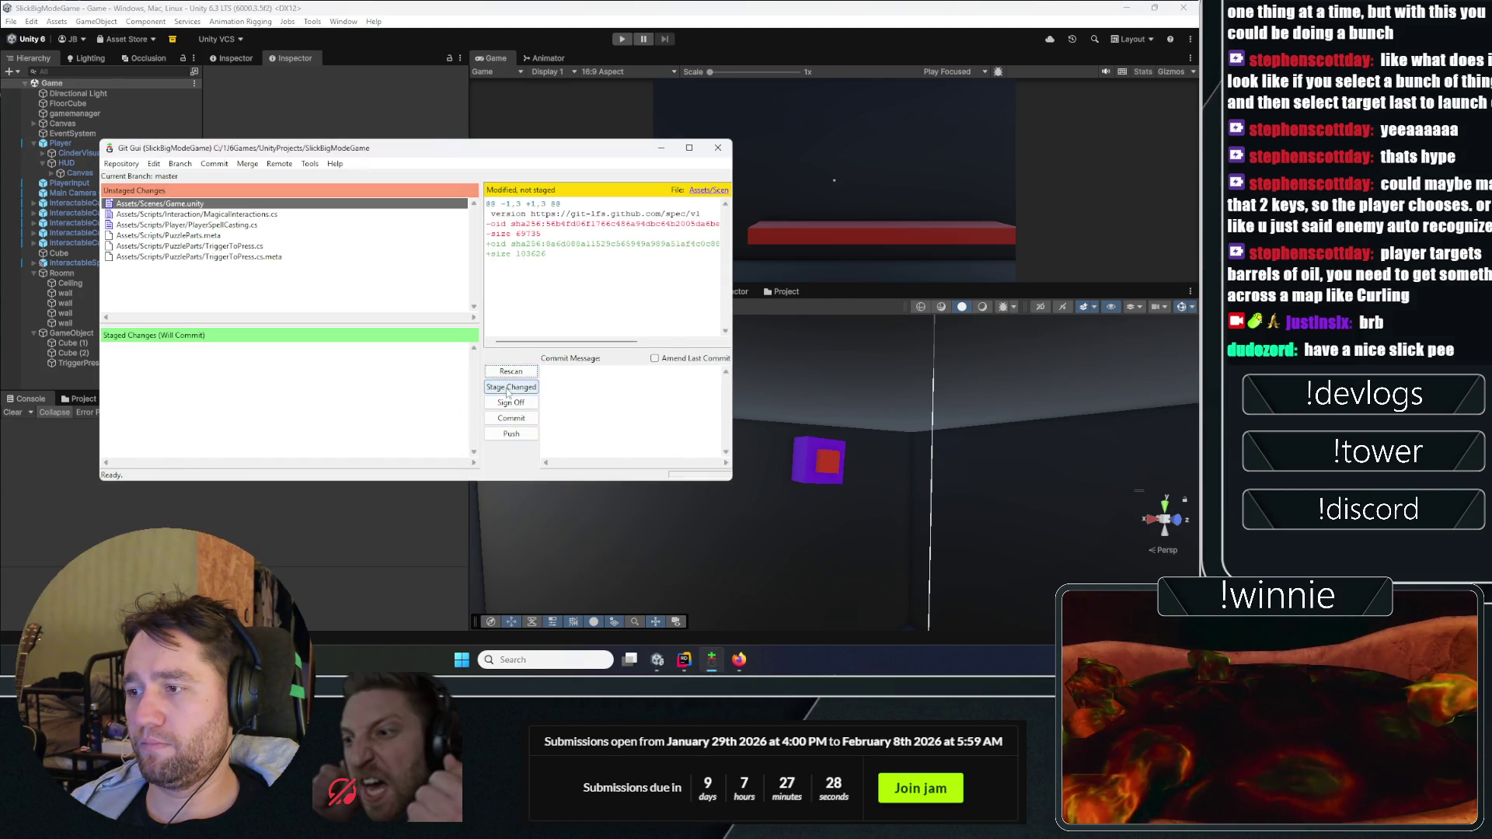
Step: Stage all changes, commit them with a message, and push master to origin
{"action": "key", "text": "ctrl+i"}
{"action": "type", "text": "button"}
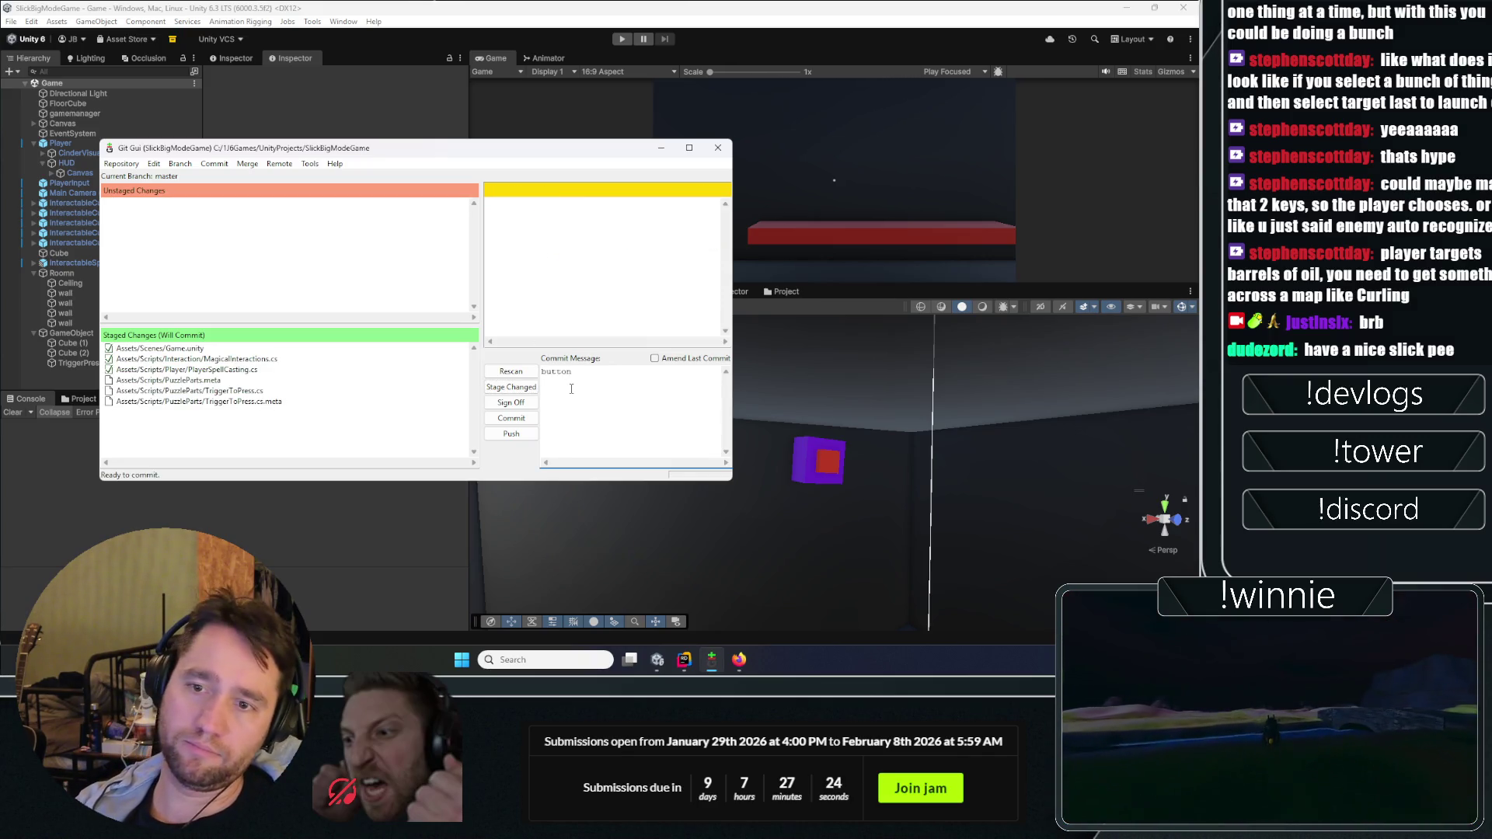
{"action": "type", "text": "/thang and room"}
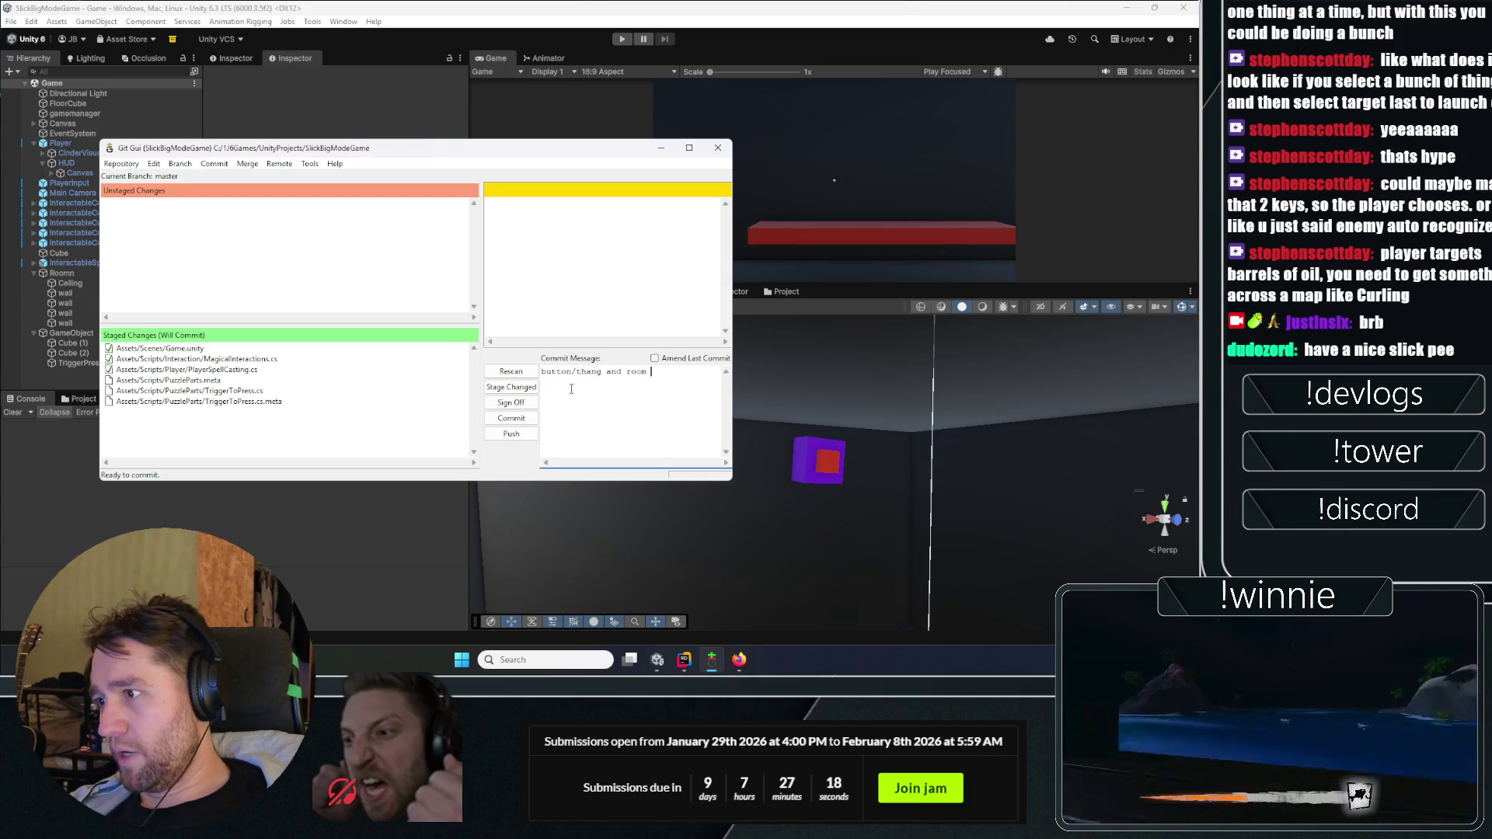
{"action": "type", "text": "to escape"}
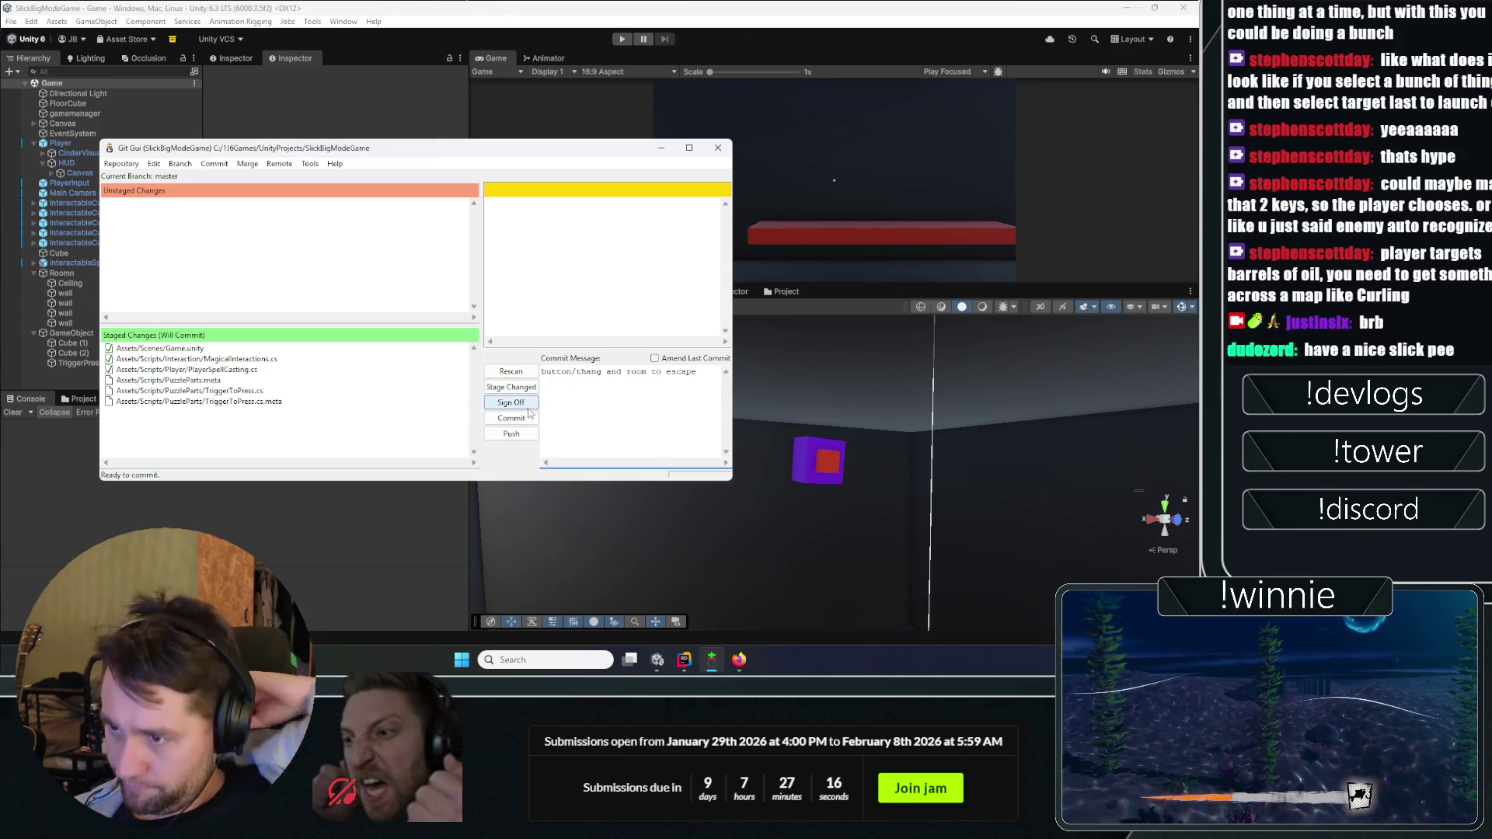
{"action": "left_click", "coordinate": [515, 420]}
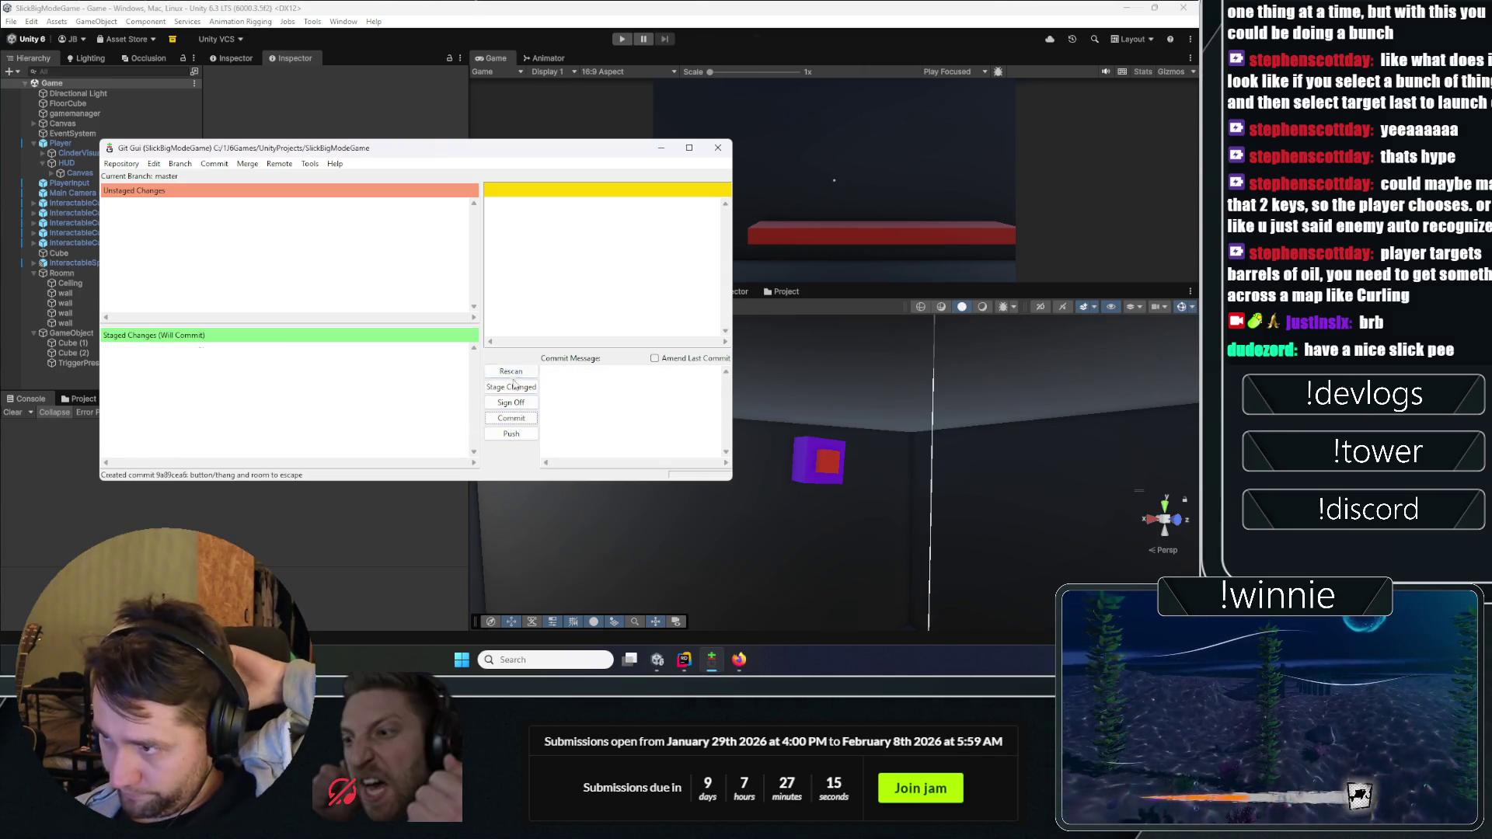
{"action": "left_click", "coordinate": [513, 433]}
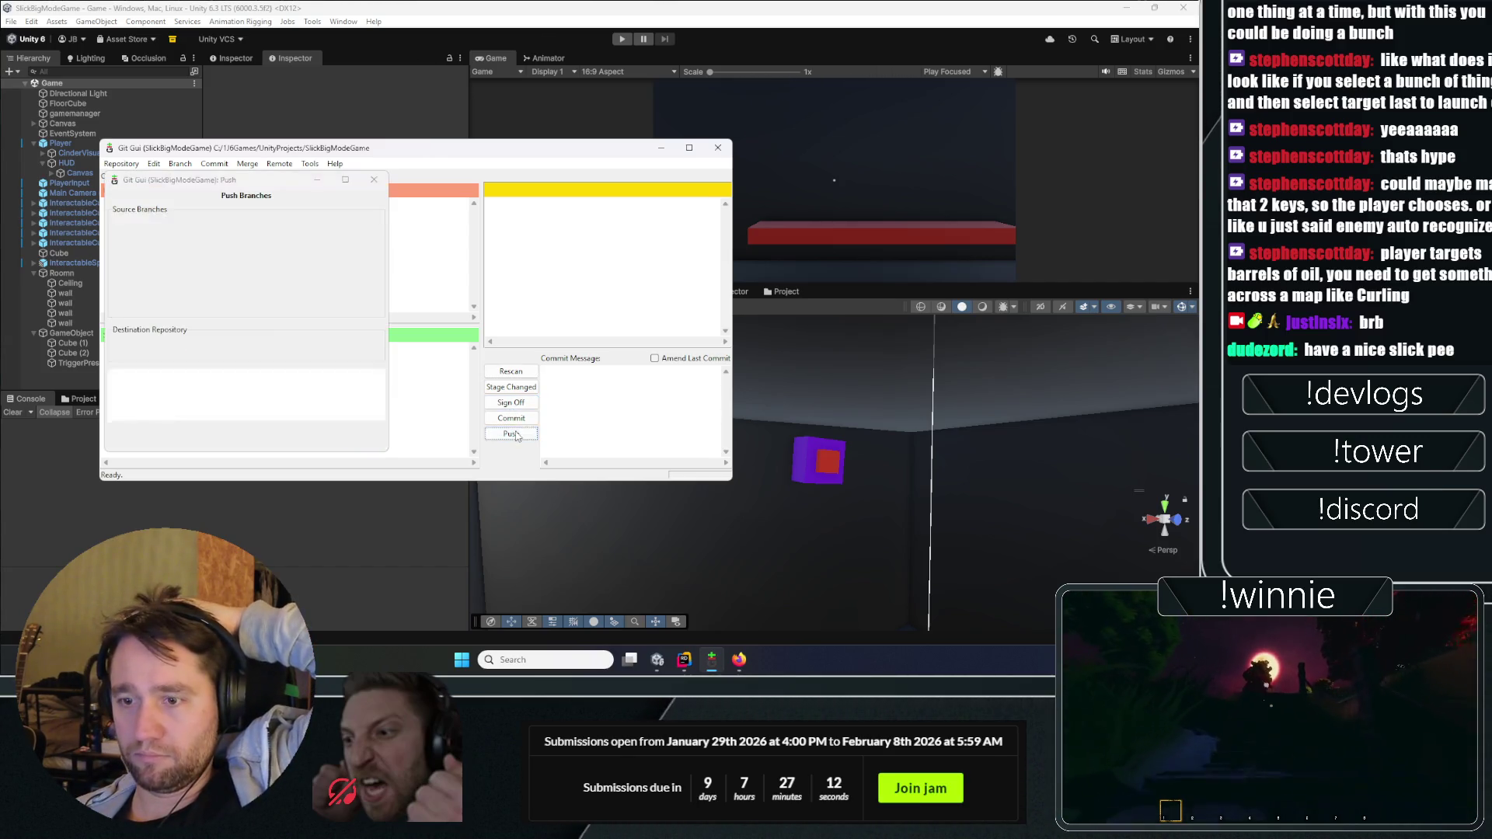
{"action": "left_click", "coordinate": [358, 438]}
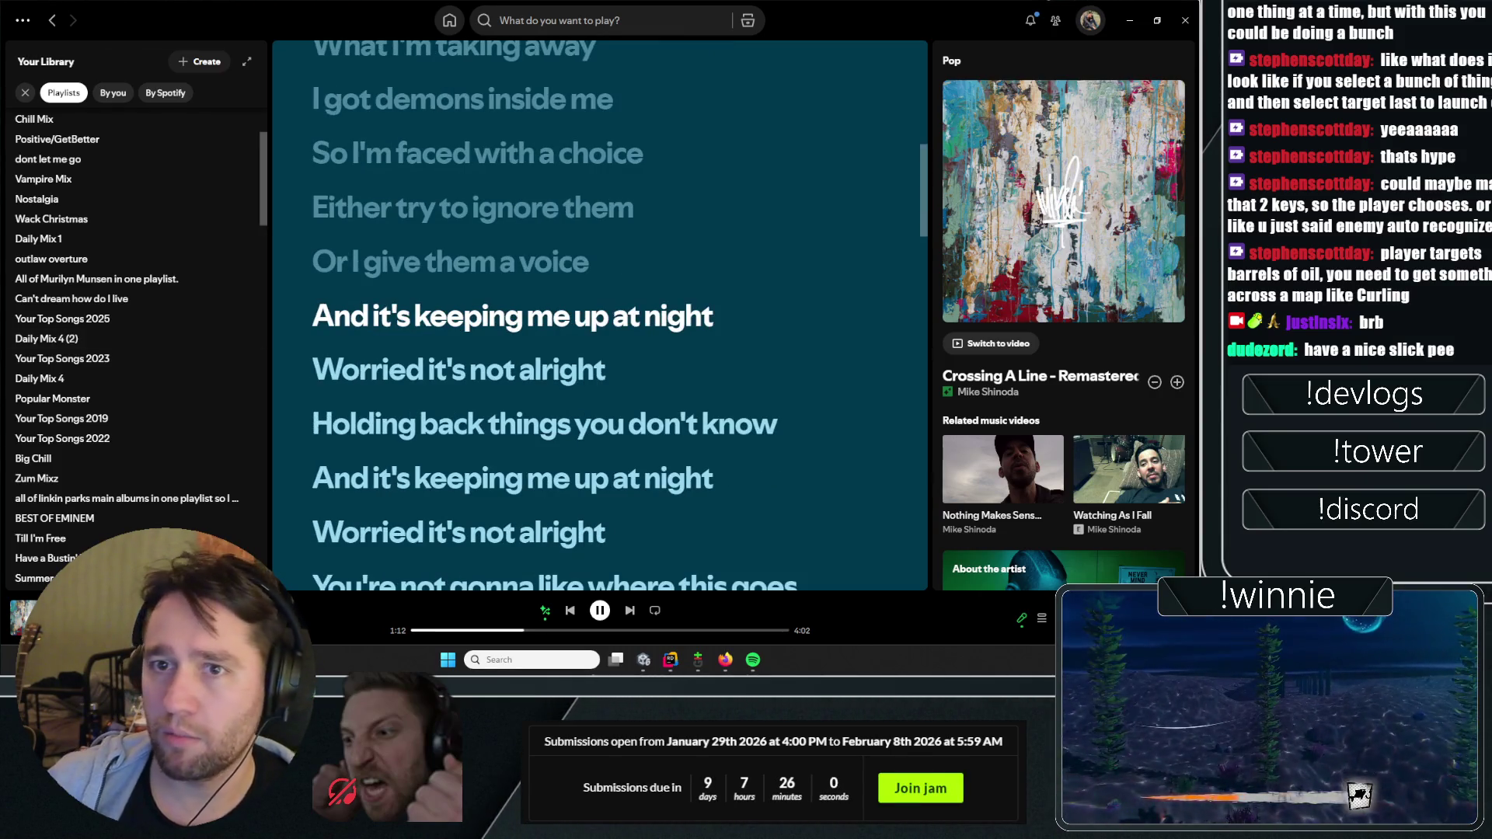
Step: Switch to the to-do sticky note
{"action": "key", "text": "alt+Tab"}
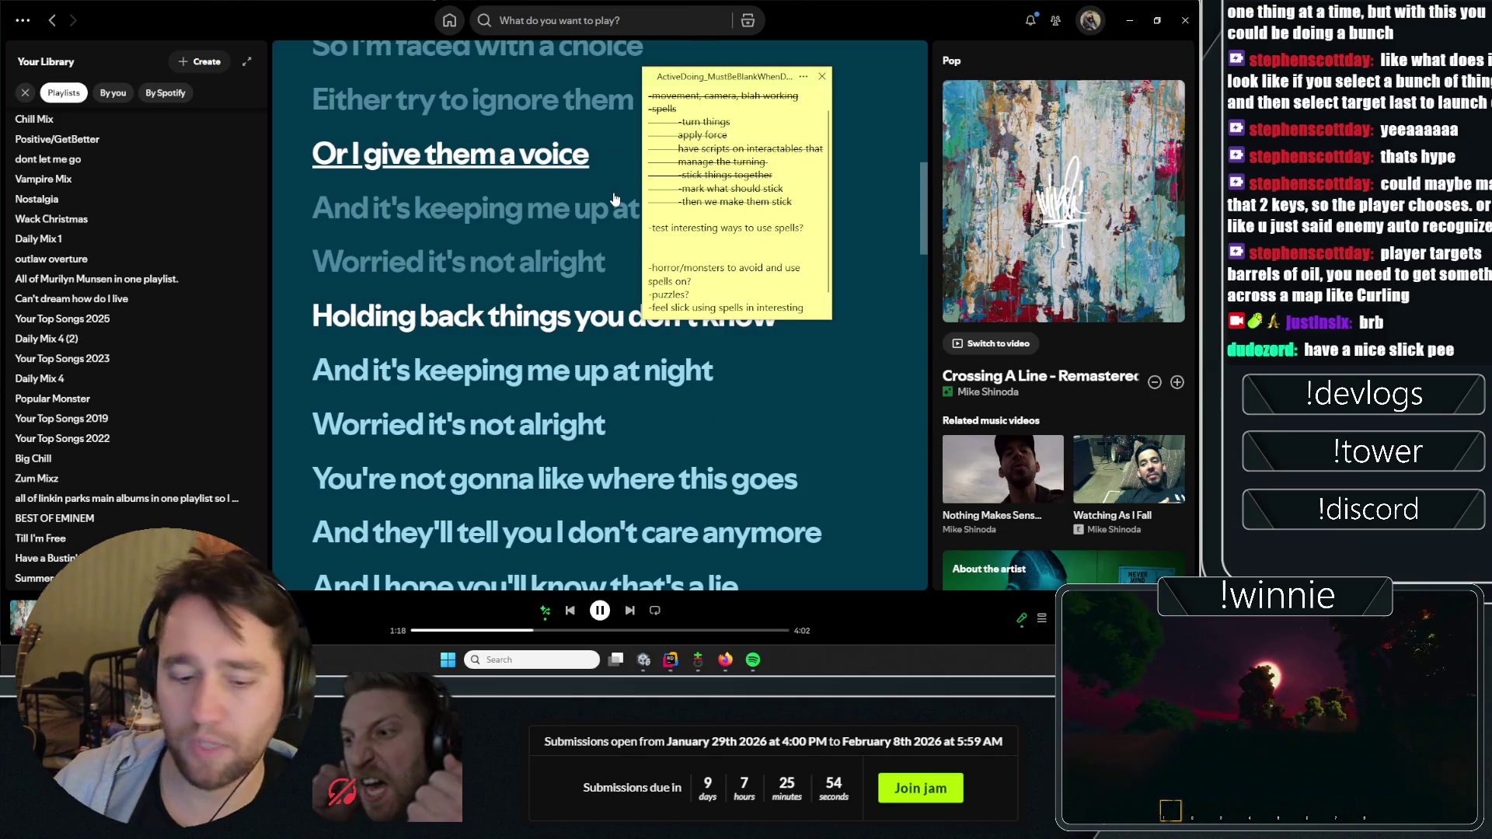
Step: Undo the last note edit, start a new line, and move the sticky note right off the lyrics
{"action": "key", "text": "ctrl+z"}
{"action": "left_click", "coordinate": [734, 242]}
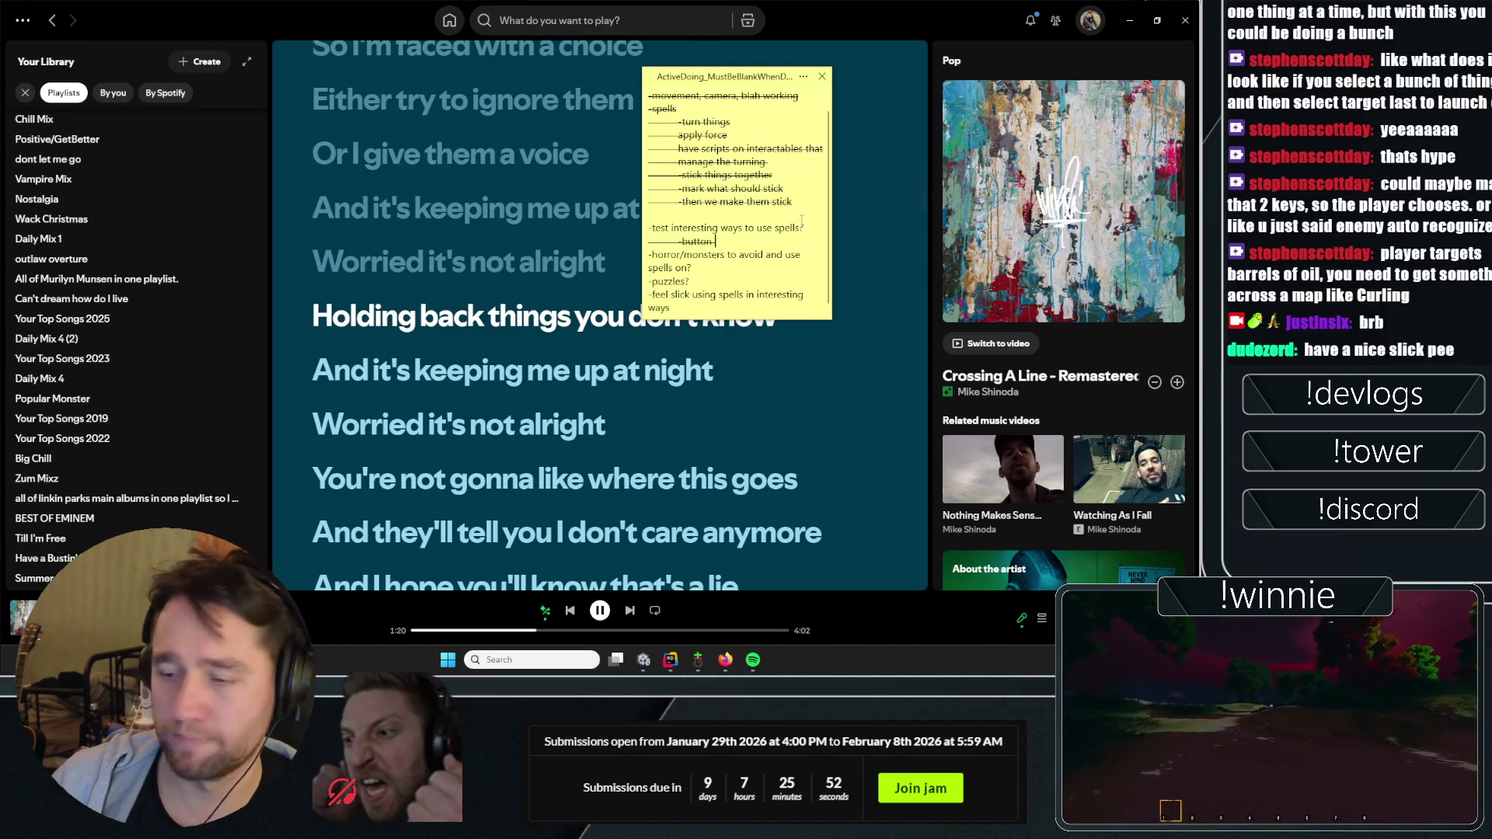
{"action": "key", "text": "Return"}
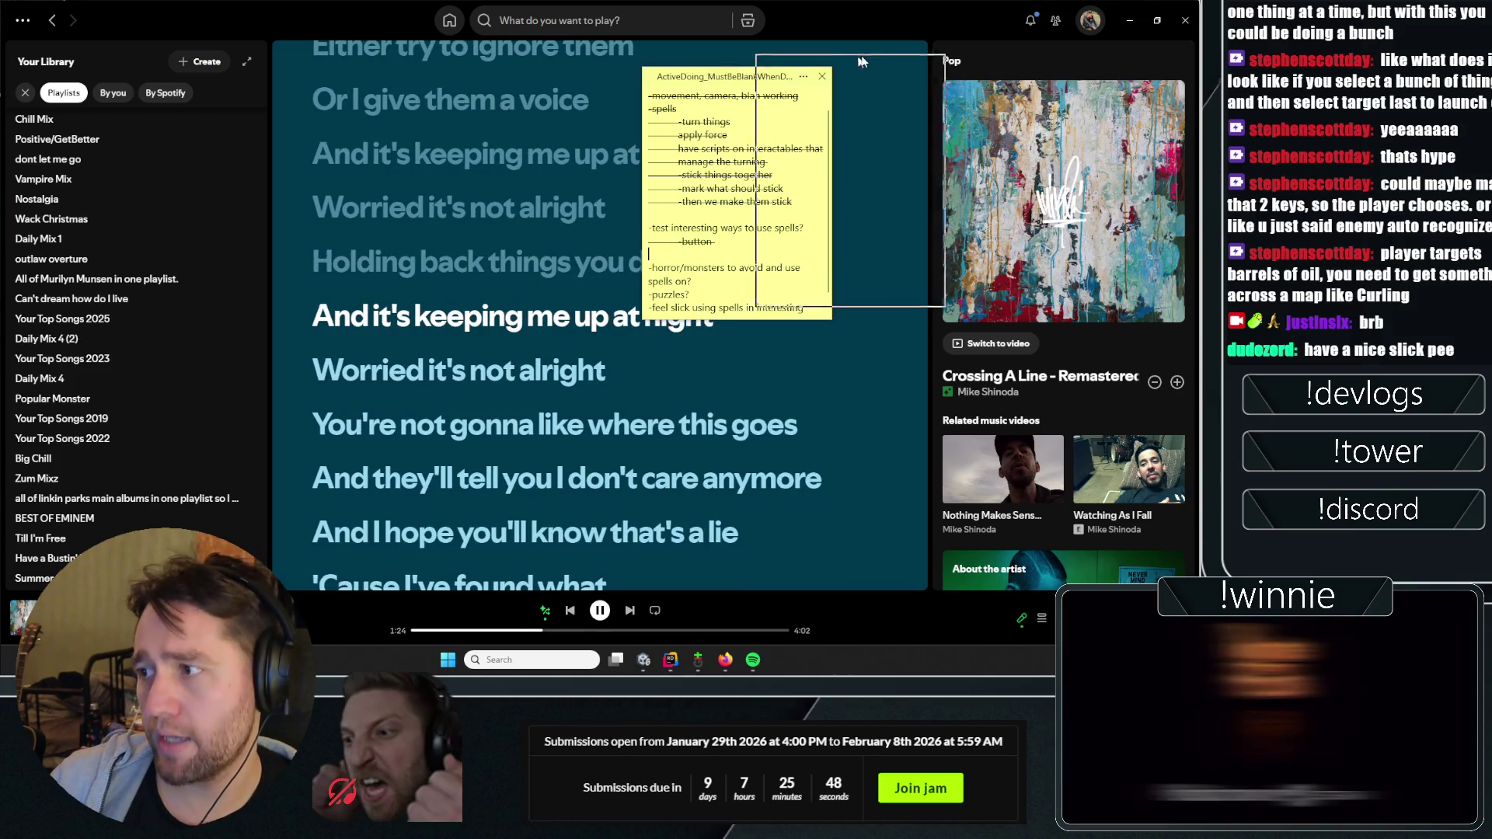
{"action": "left_click_drag", "start_coordinate": [742, 72], "coordinate": [882, 56]}
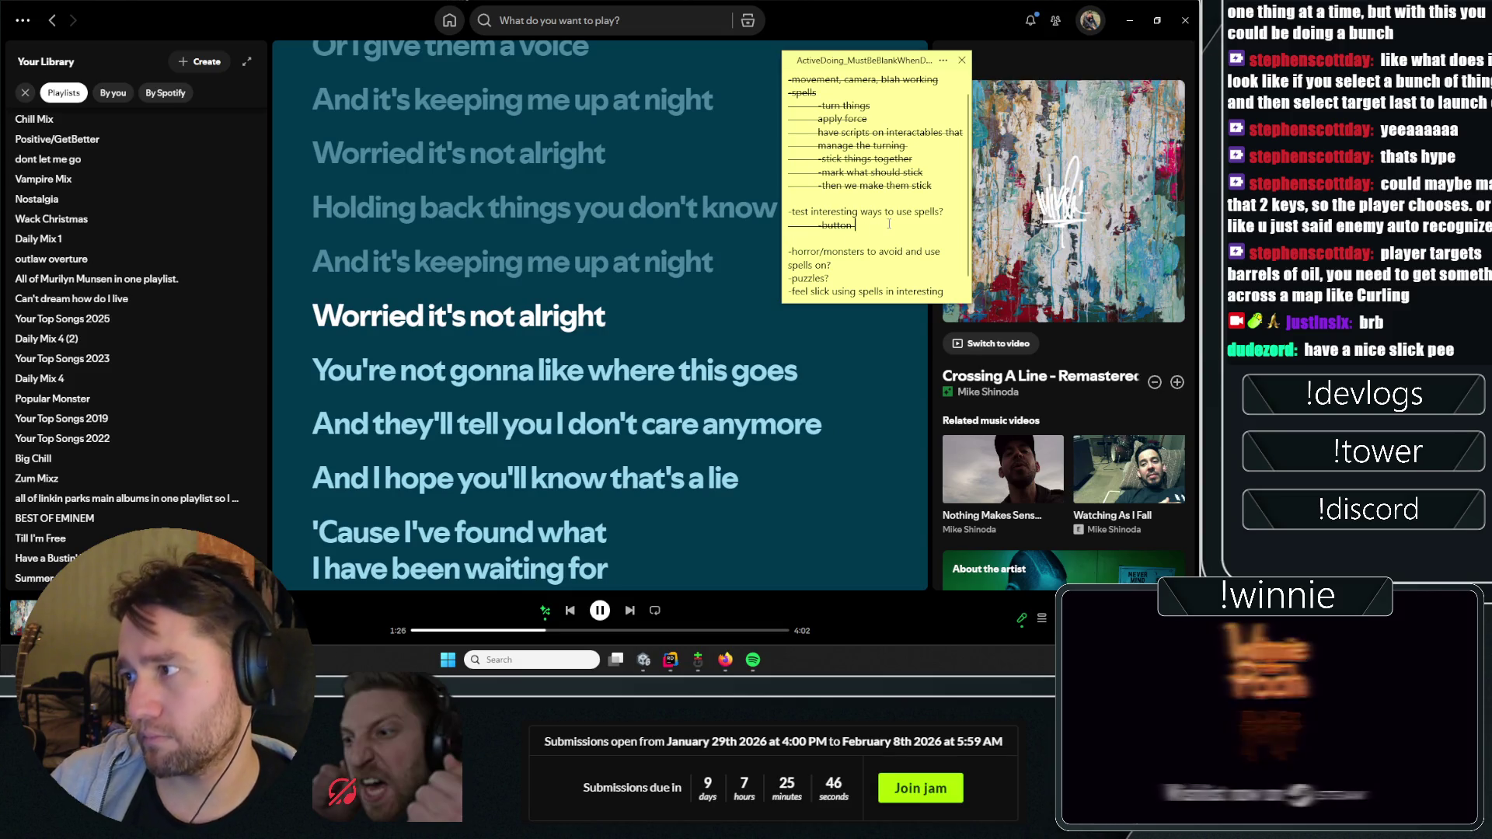
Step: Add the lines 'monster that can', '"end game' and '-use obj' to the to-do note
{"action": "left_click", "coordinate": [889, 224]}
{"action": "key", "text": "Return"}
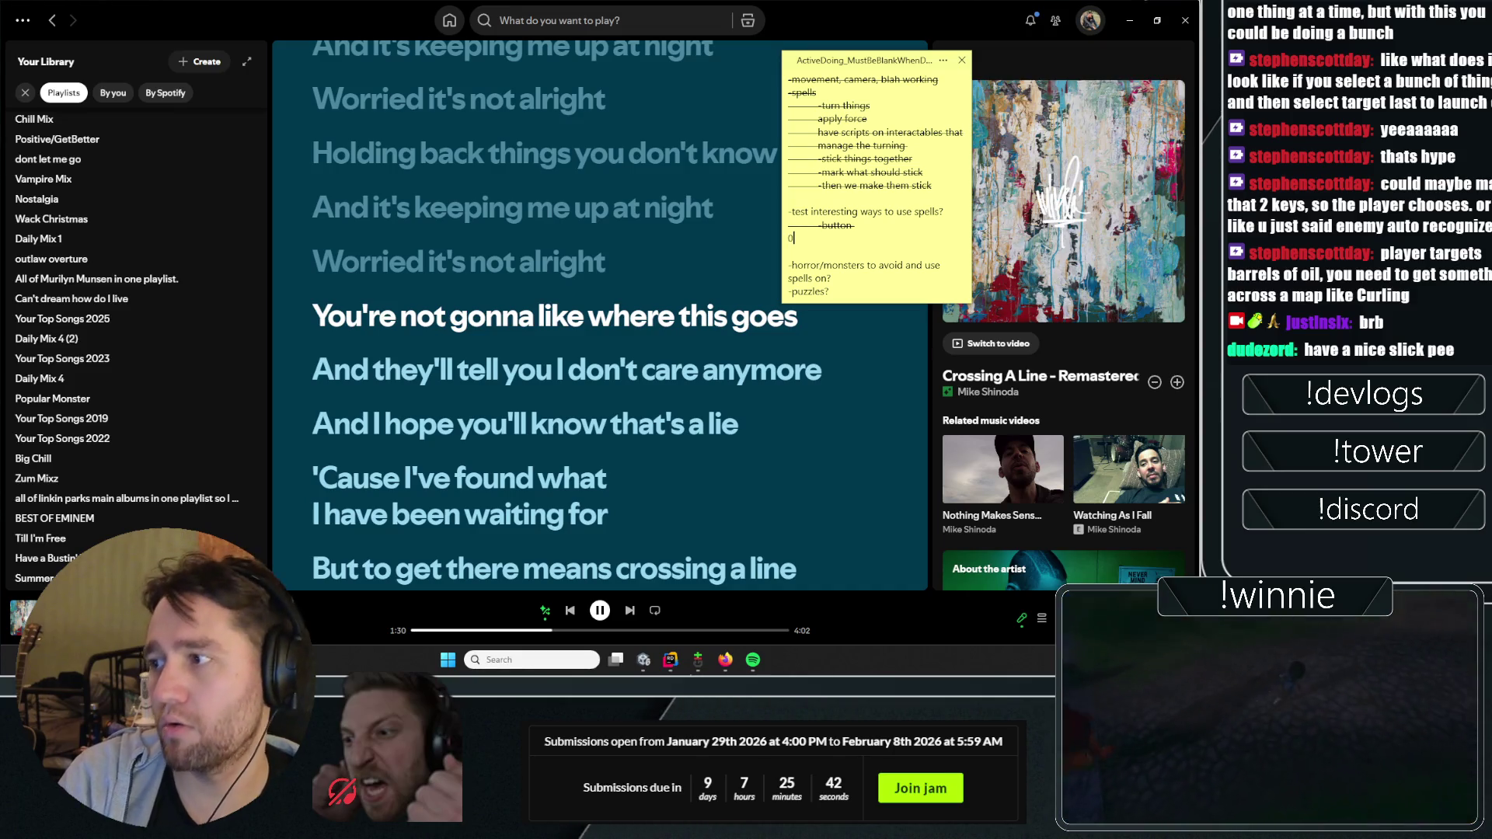
{"action": "type", "text": "monster that can"}
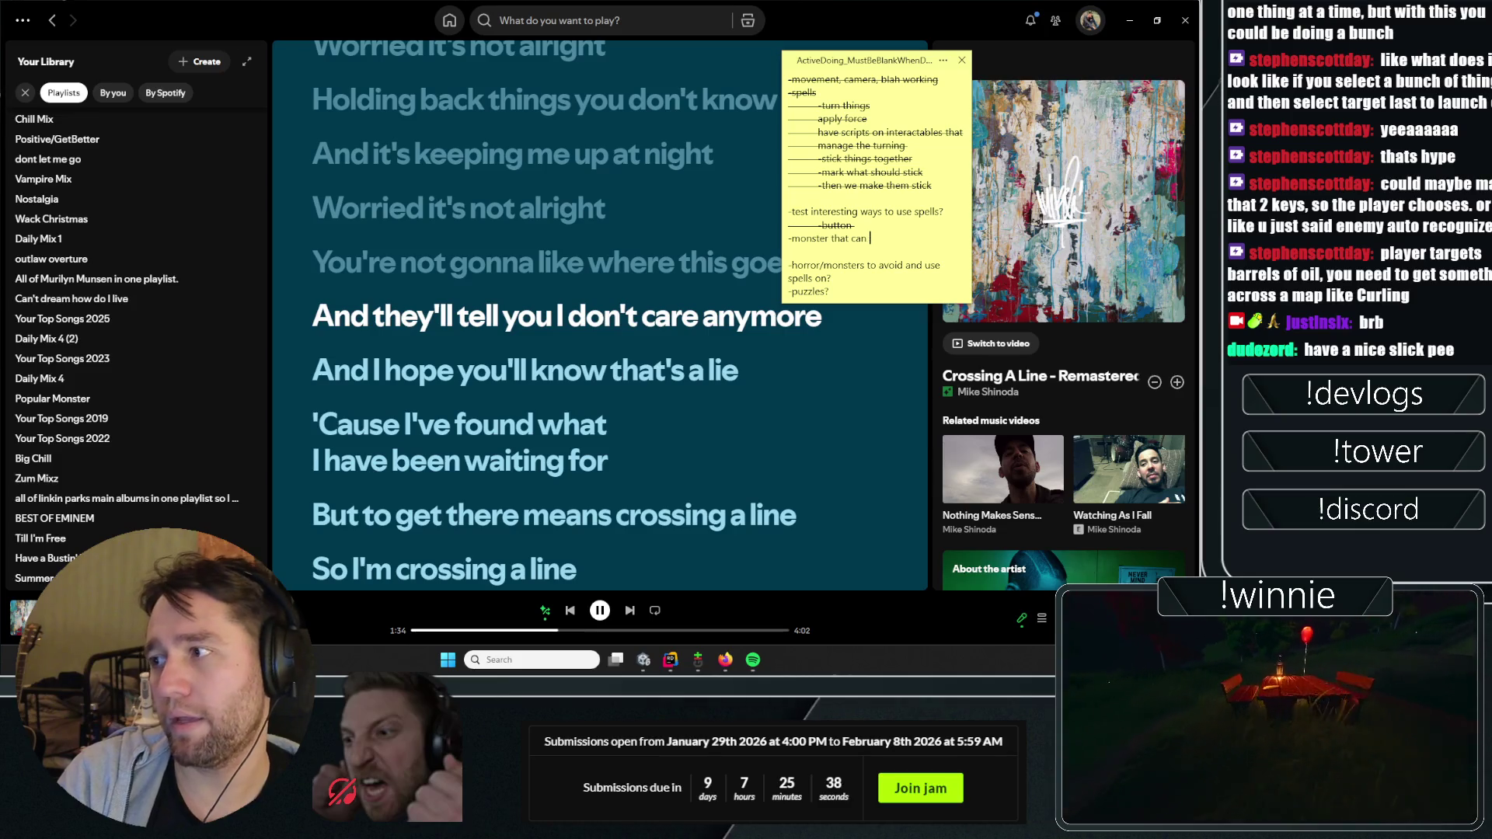
{"action": "type", "text": "\"end game"}
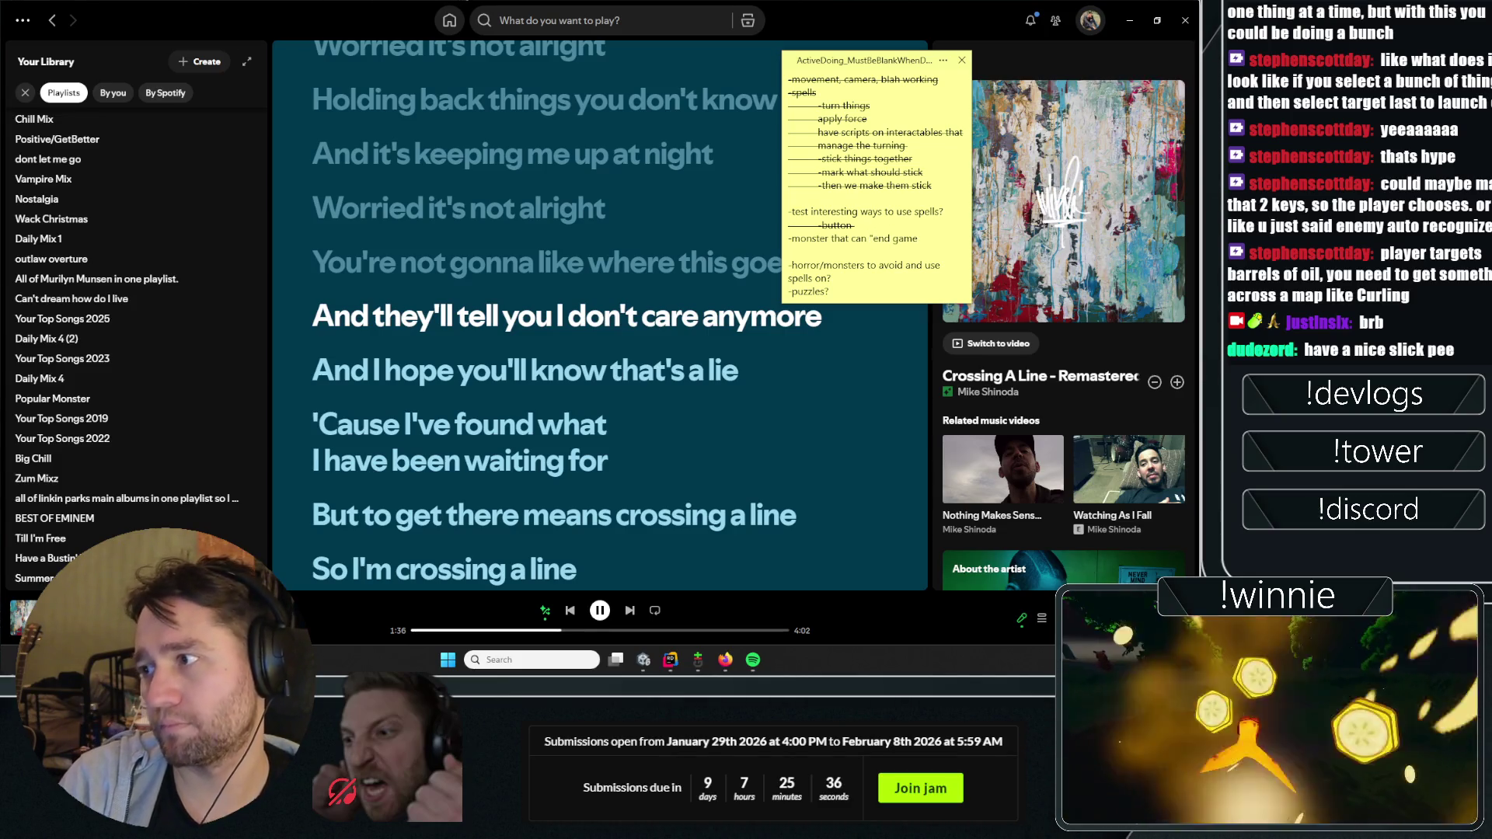
{"action": "key", "text": "Return"}
{"action": "type", "text": "-u"}
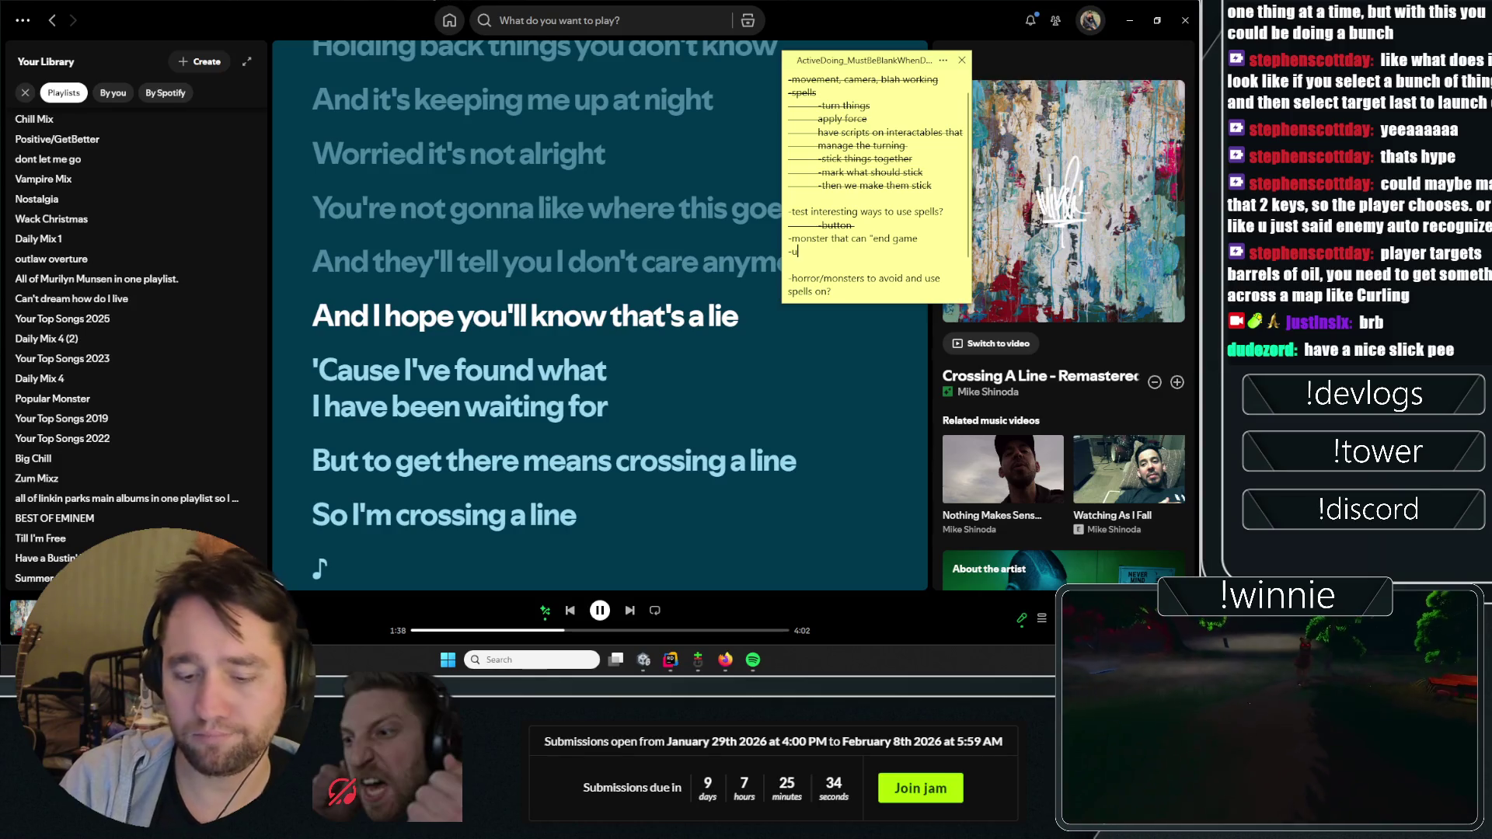
{"action": "type", "text": "se obj"}
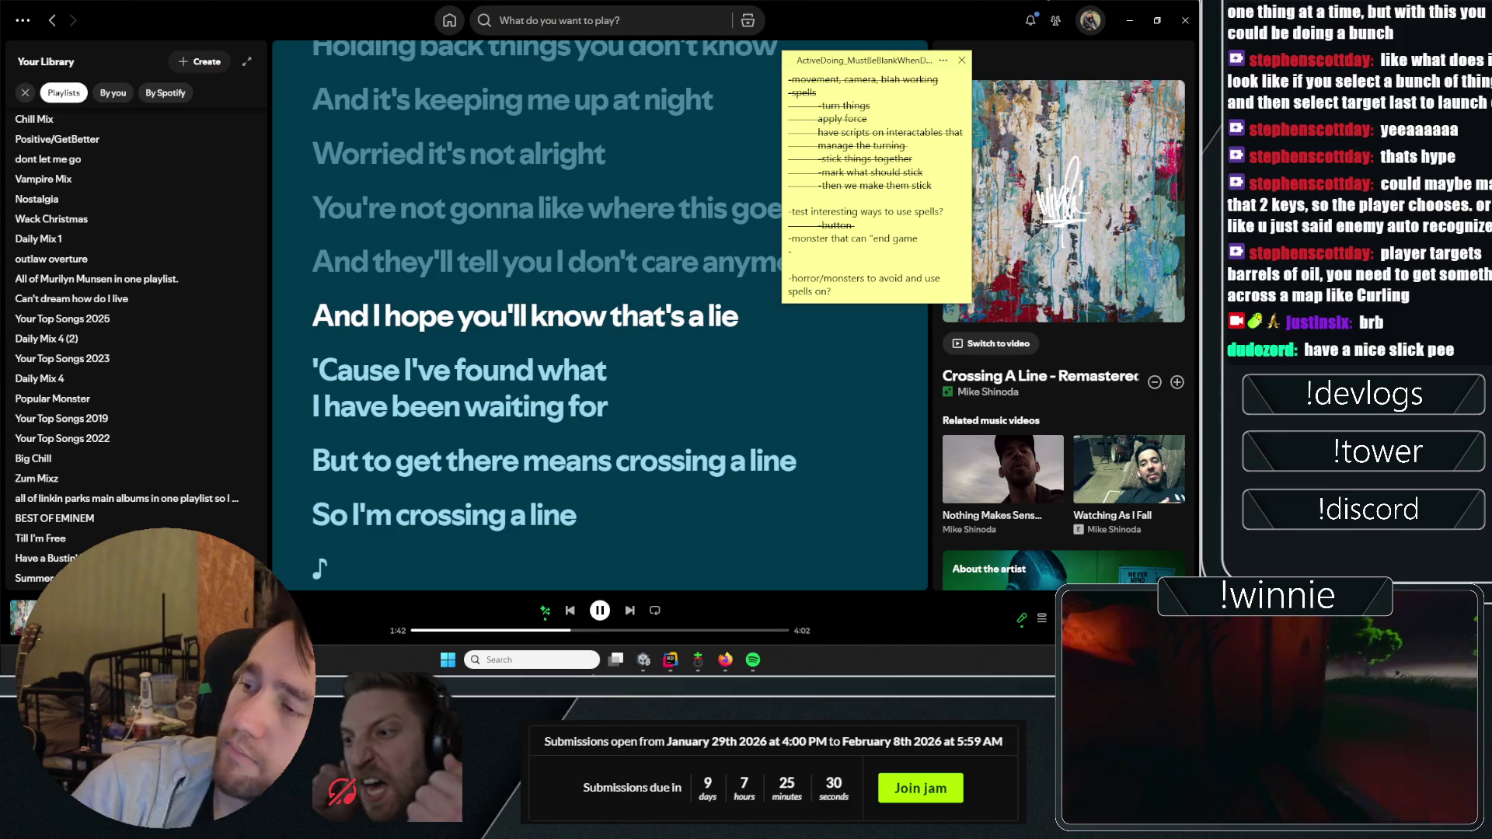
Step: Reposition the sticky note and close Spotify
{"action": "scroll", "coordinate": [923, 220], "scroll_direction": "down", "scroll_amount": 1}
{"action": "scroll", "coordinate": [923, 220], "scroll_direction": "down", "scroll_amount": 2}
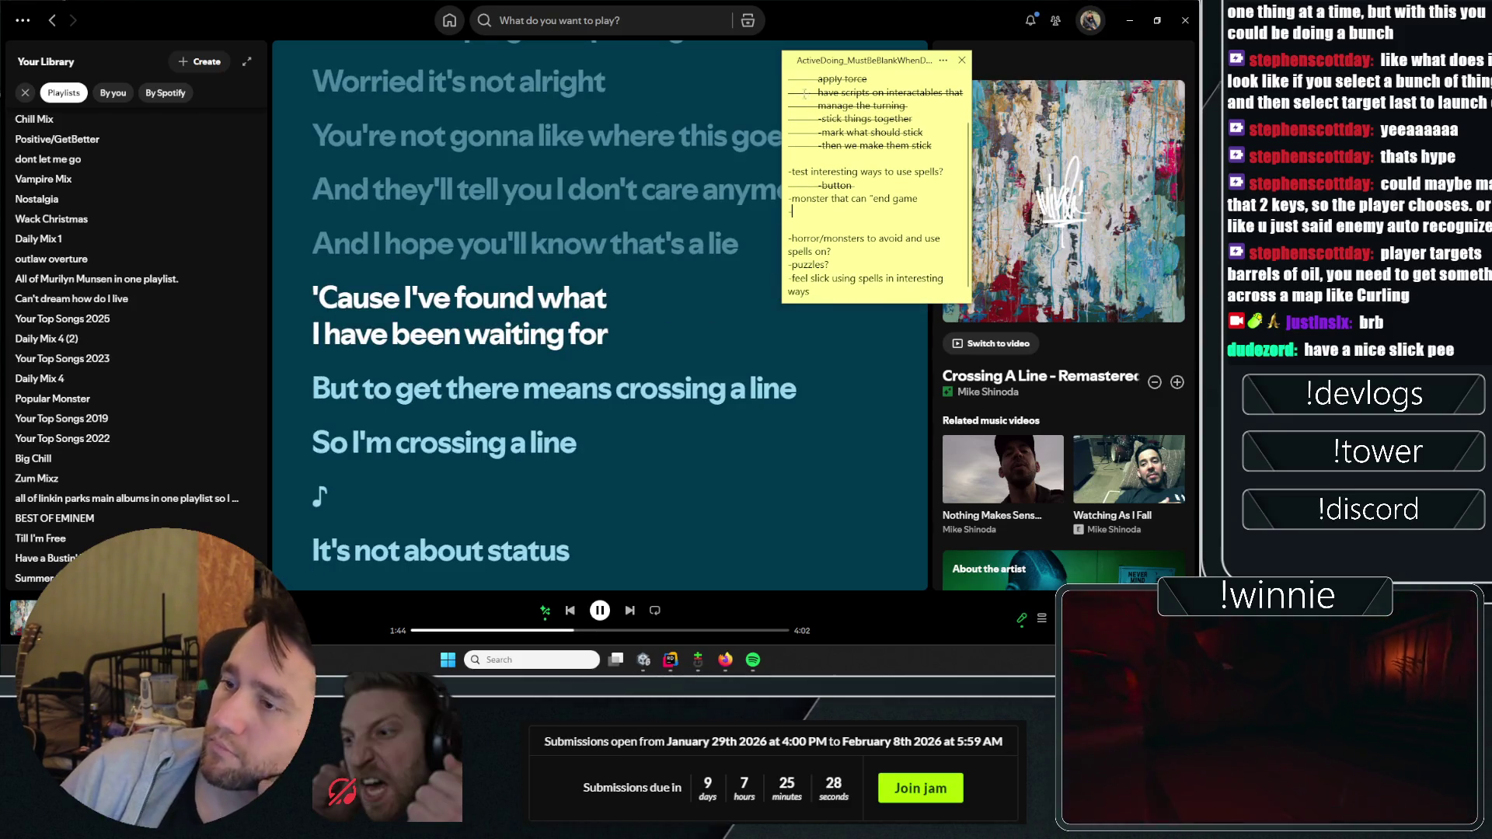
{"action": "left_click_drag", "start_coordinate": [798, 70], "coordinate": [942, 101]}
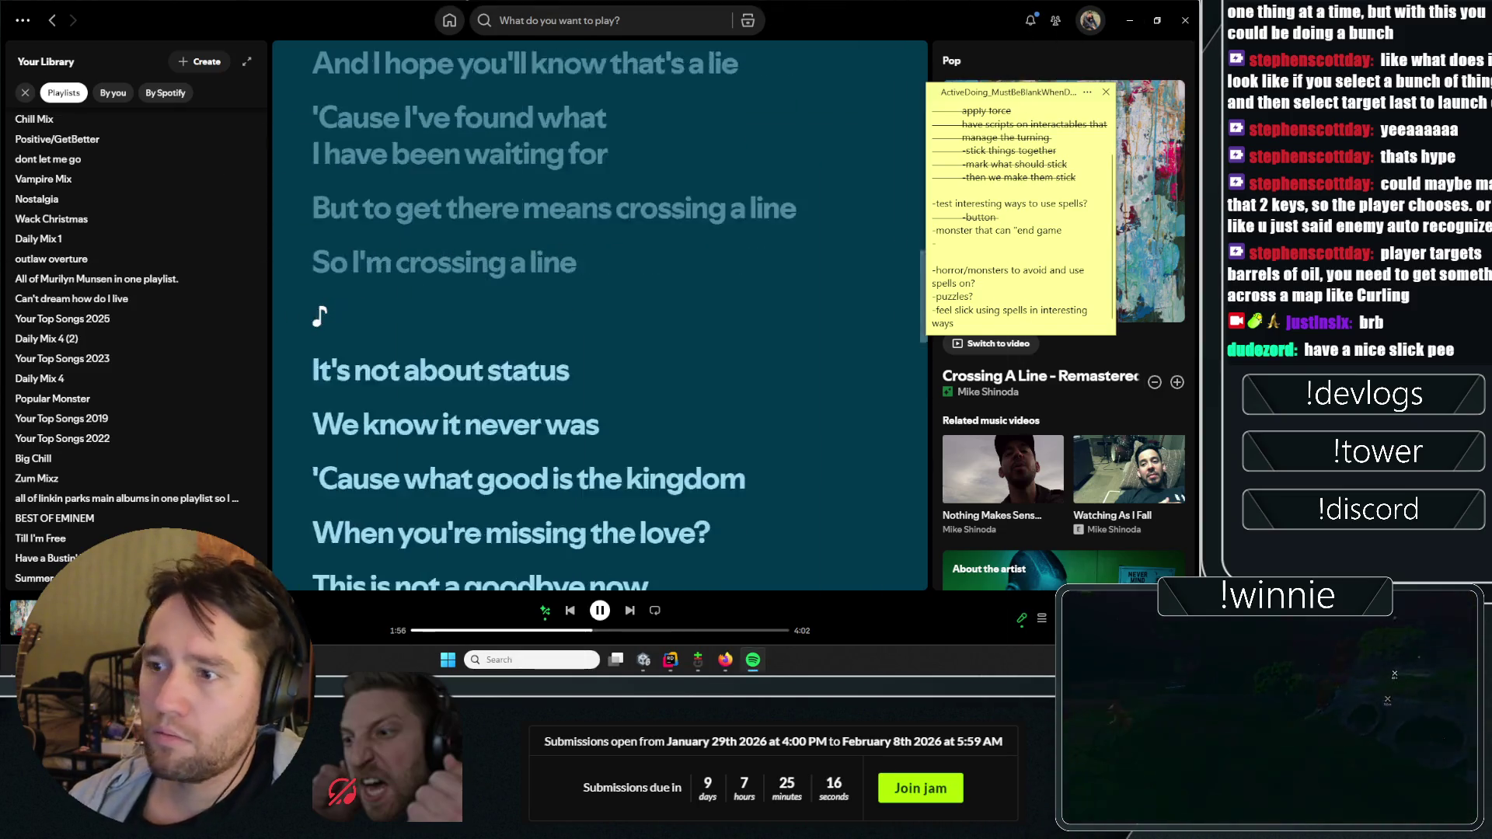
{"action": "left_click", "coordinate": [1184, 20]}
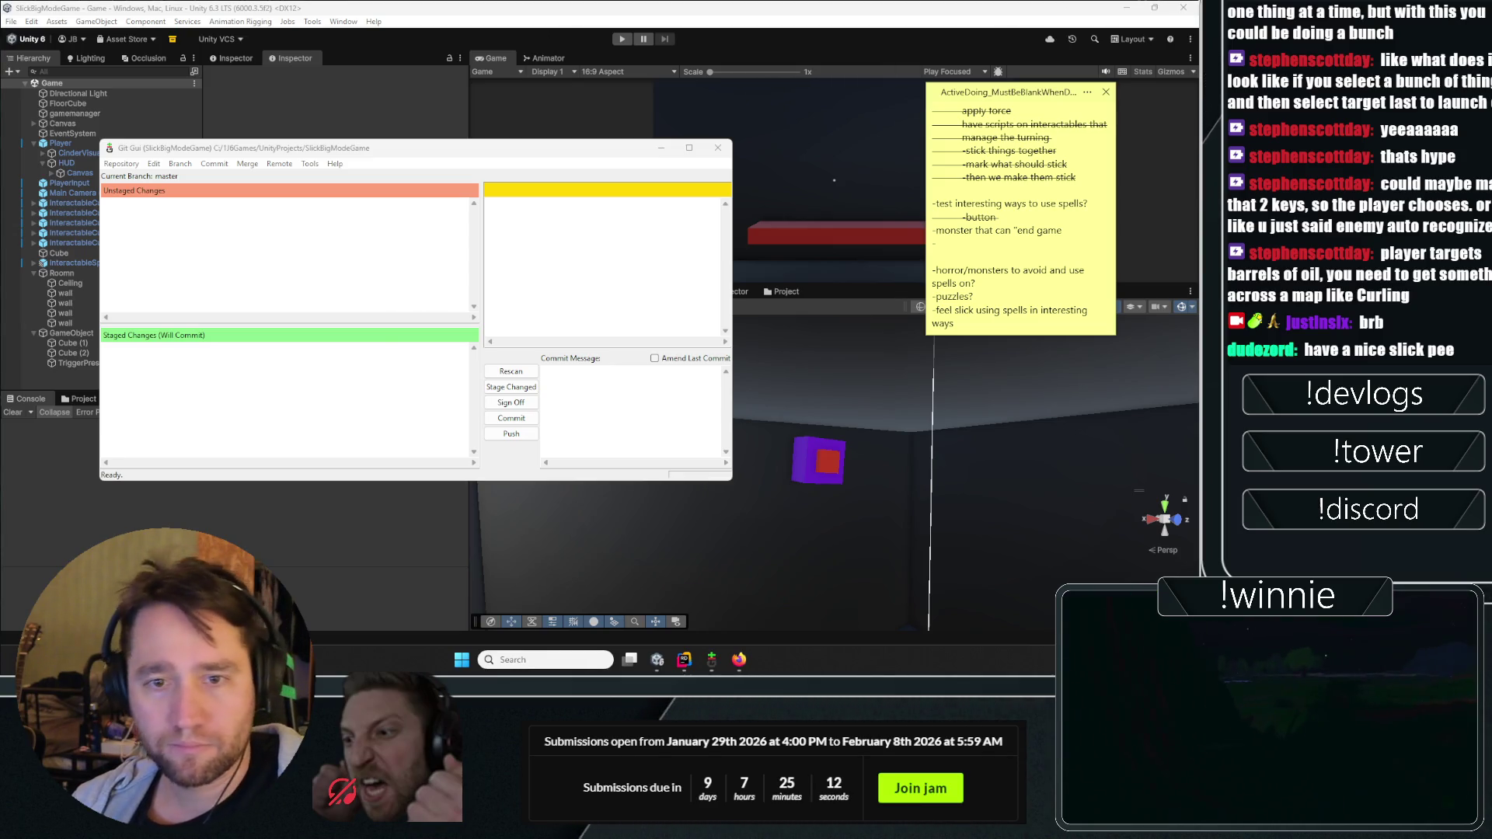
Step: Back in Unity, collapse the Roomn and GameObject groups in the Hierarchy and clear the selection
{"action": "left_click", "coordinate": [785, 207]}
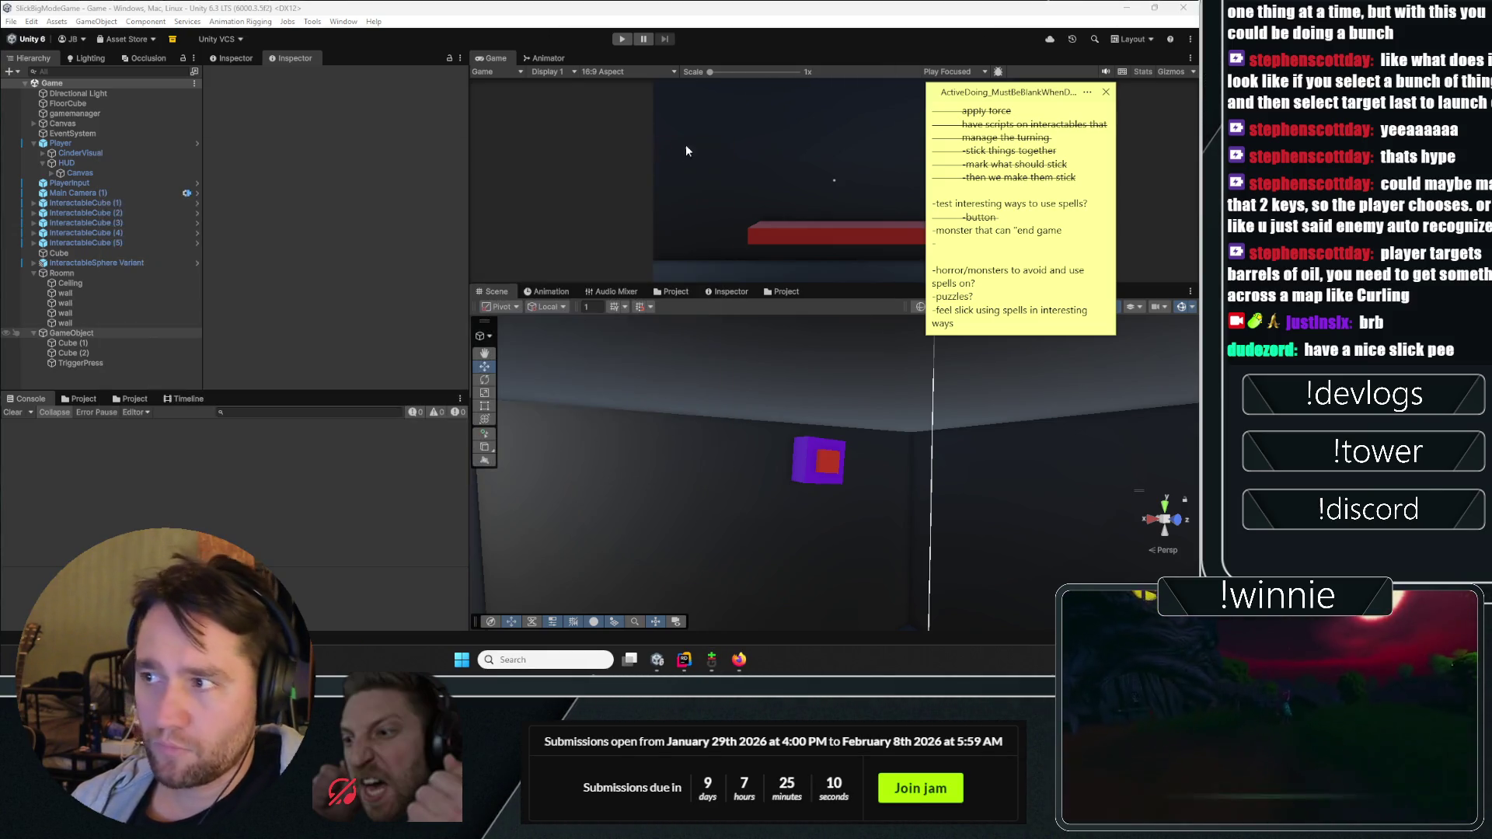
{"action": "scroll", "coordinate": [982, 211], "scroll_direction": "up", "scroll_amount": 1}
{"action": "scroll", "coordinate": [982, 211], "scroll_direction": "down", "scroll_amount": 2}
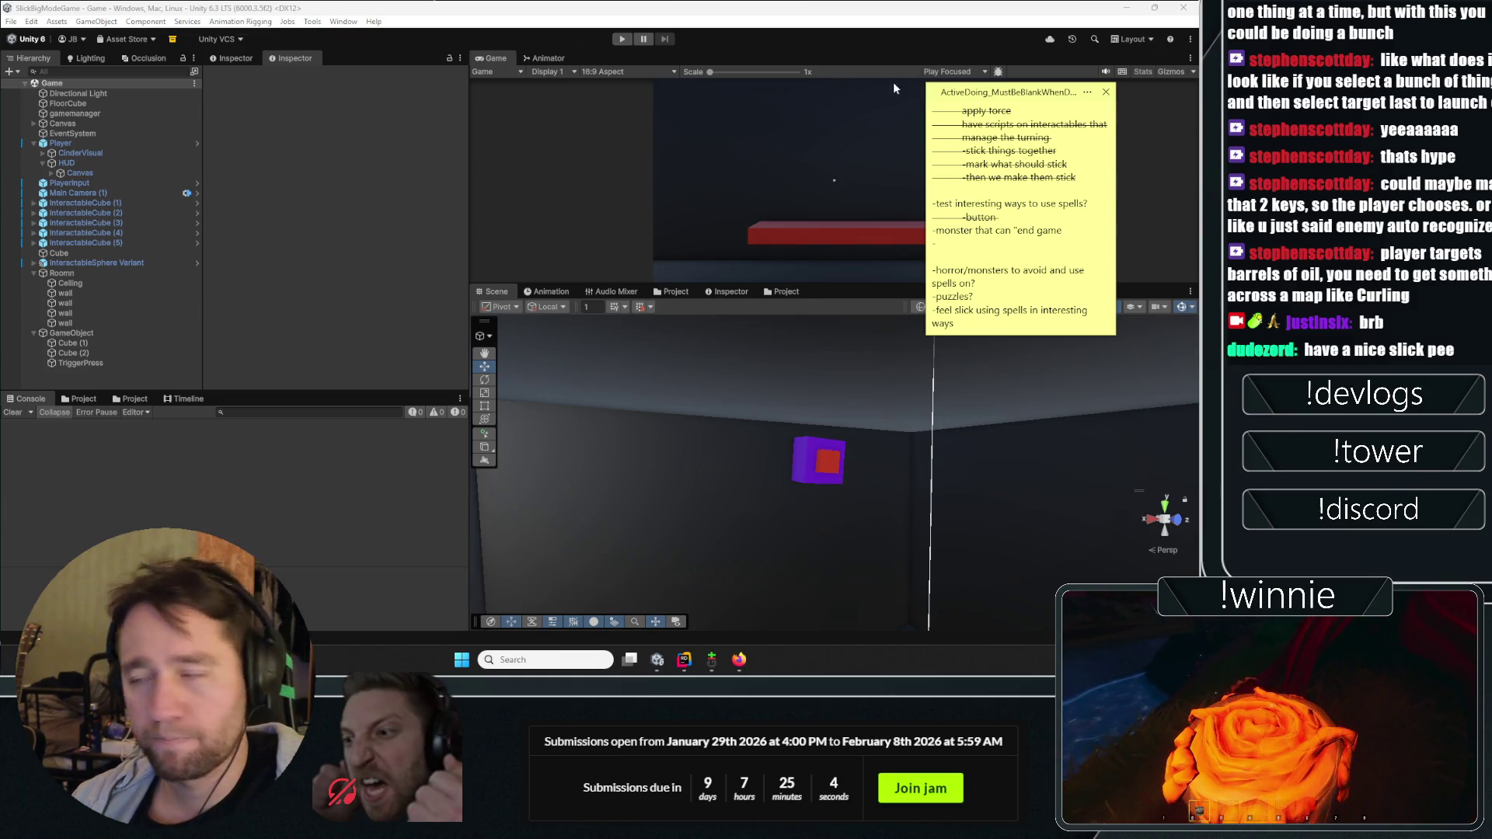
{"action": "left_click", "coordinate": [33, 273]}
{"action": "left_click", "coordinate": [33, 283]}
{"action": "left_click", "coordinate": [50, 319]}
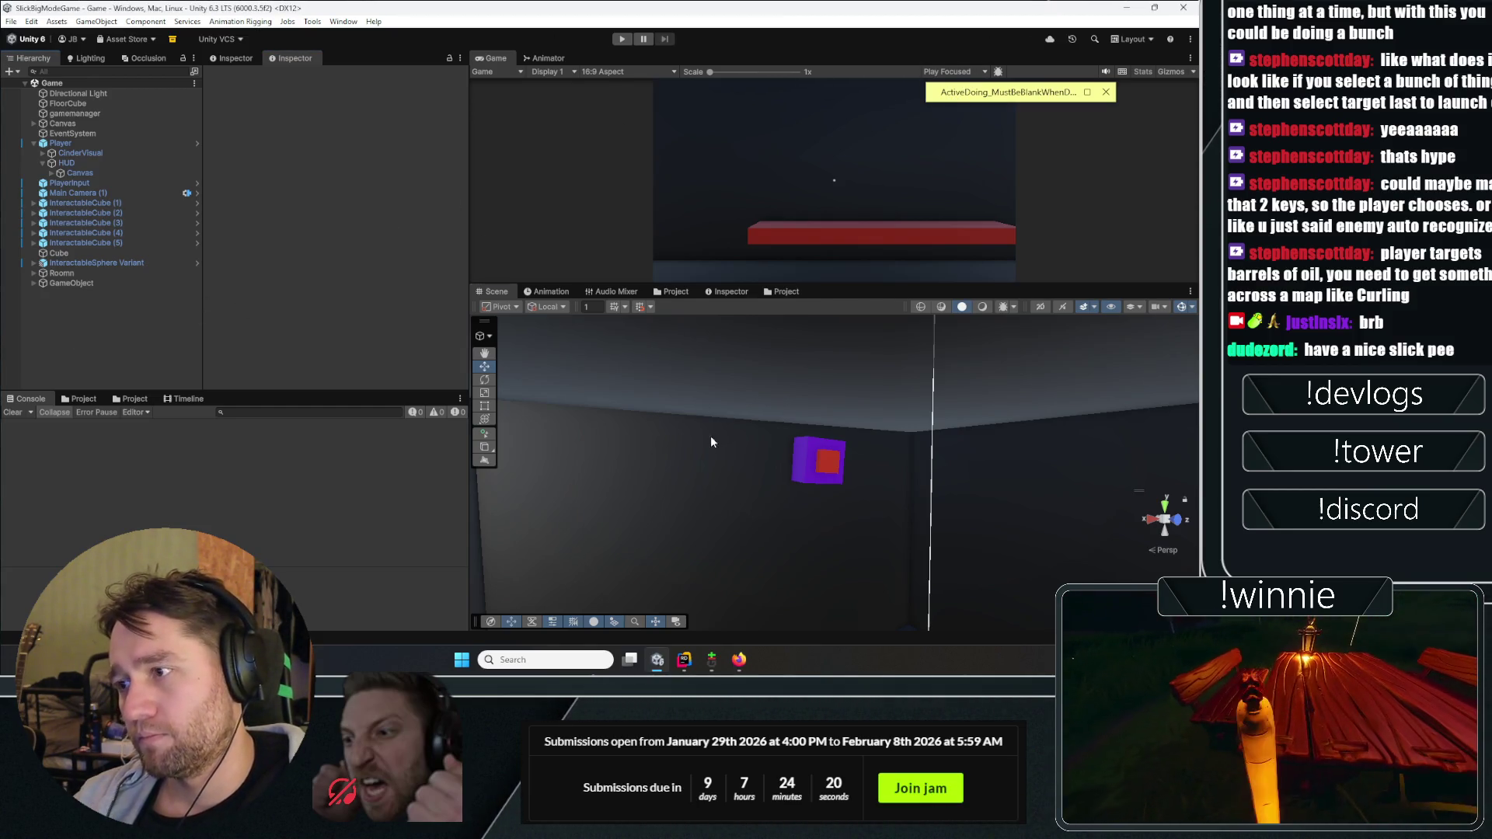
Step: Select gamemanager and use Edit Script on its Game Manager component
{"action": "left_click_drag", "start_coordinate": [709, 440], "coordinate": [756, 393]}
{"action": "left_click", "coordinate": [75, 114]}
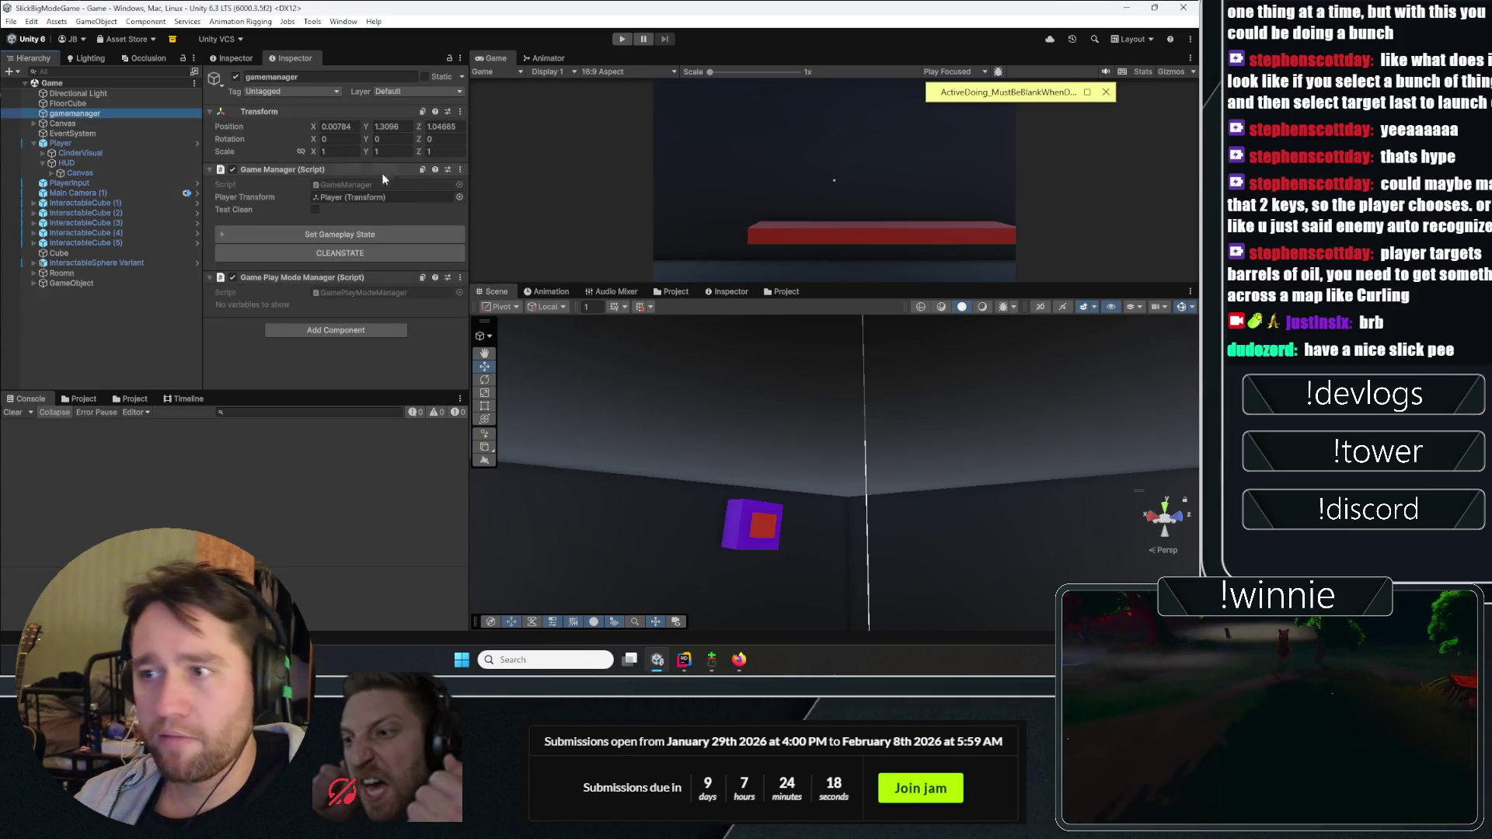
{"action": "left_click", "coordinate": [460, 169]}
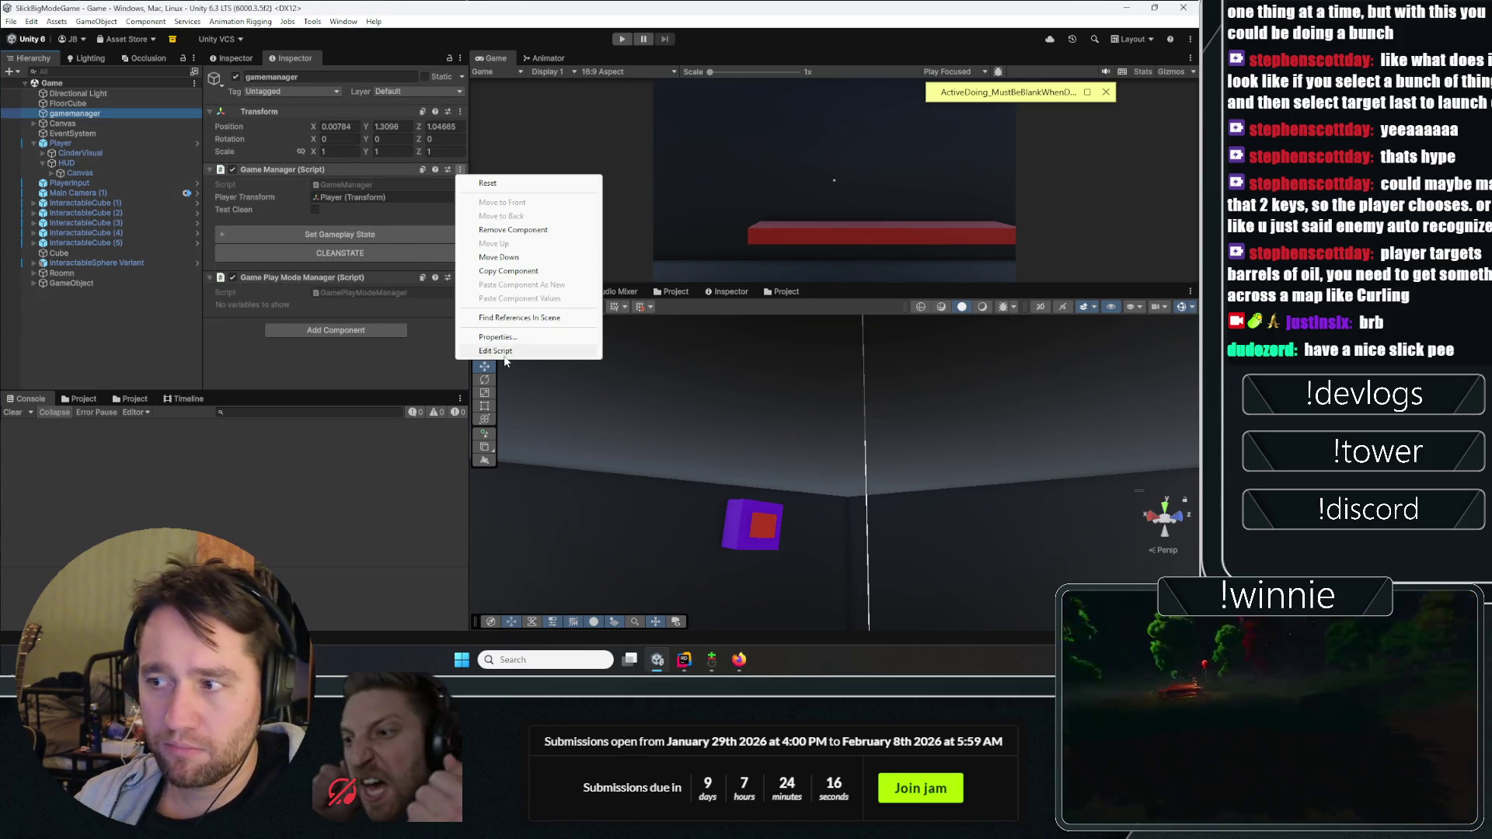
{"action": "left_click", "coordinate": [504, 359]}
{"action": "scroll", "coordinate": [381, 330], "scroll_direction": "down", "scroll_amount": 8}
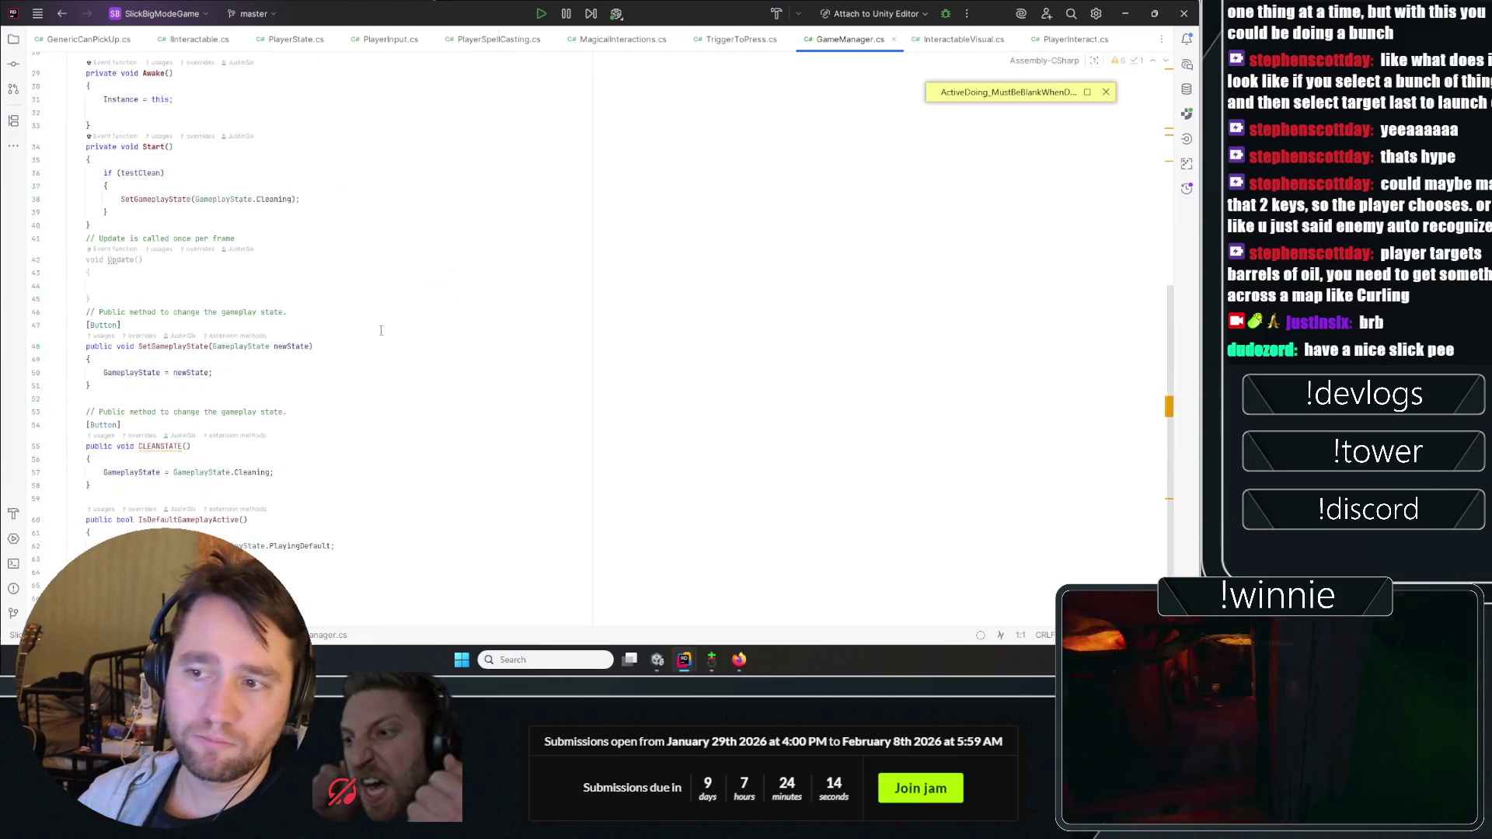
Step: Jump from GameplayState on line 62 to its declaration
{"action": "scroll", "coordinate": [381, 330], "scroll_direction": "down", "scroll_amount": 2}
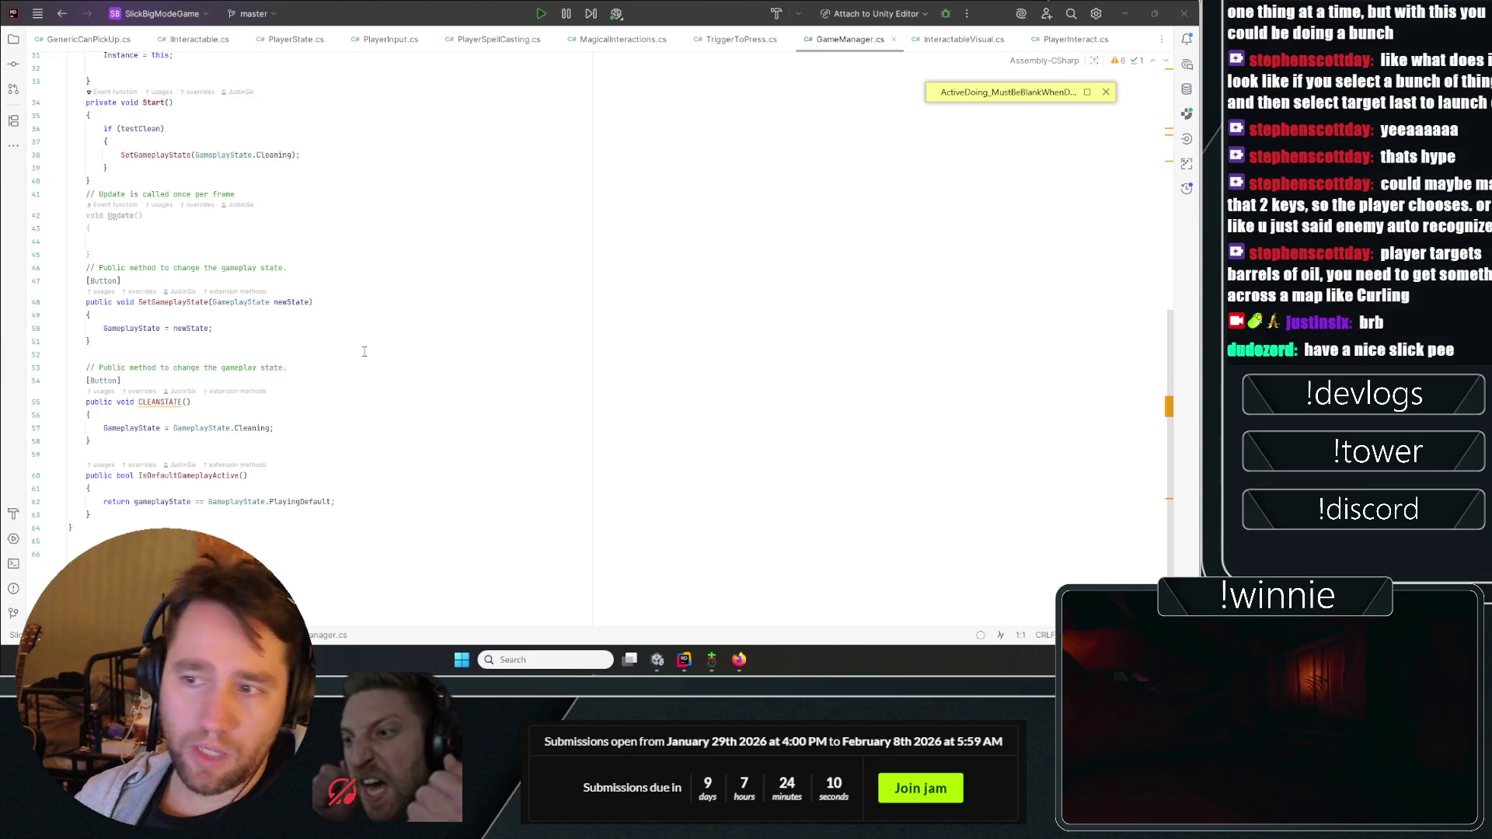
{"action": "scroll", "coordinate": [342, 342], "scroll_direction": "up", "scroll_amount": 5}
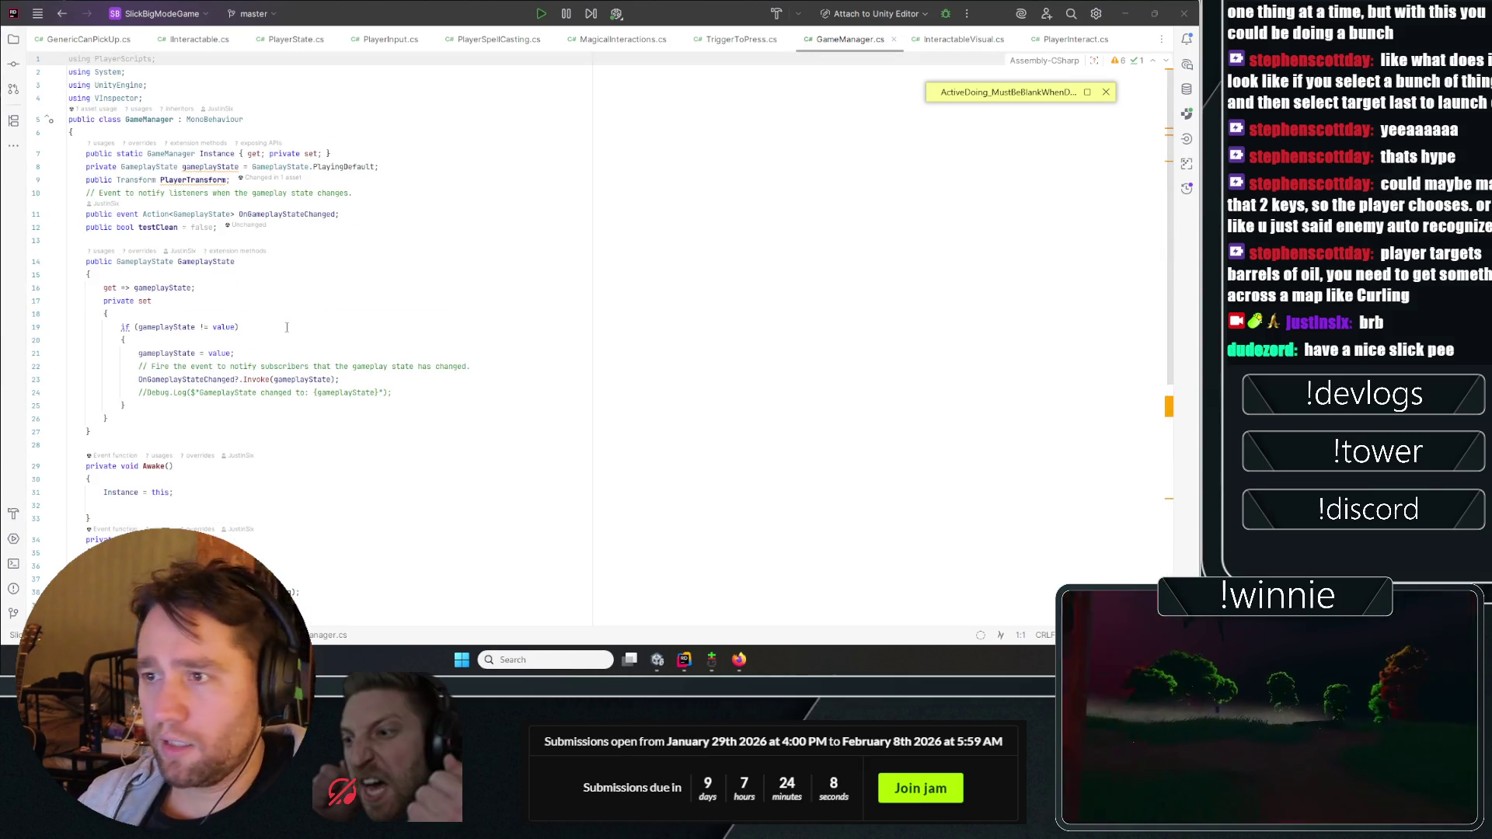
{"action": "scroll", "coordinate": [319, 320], "scroll_direction": "down", "scroll_amount": 5}
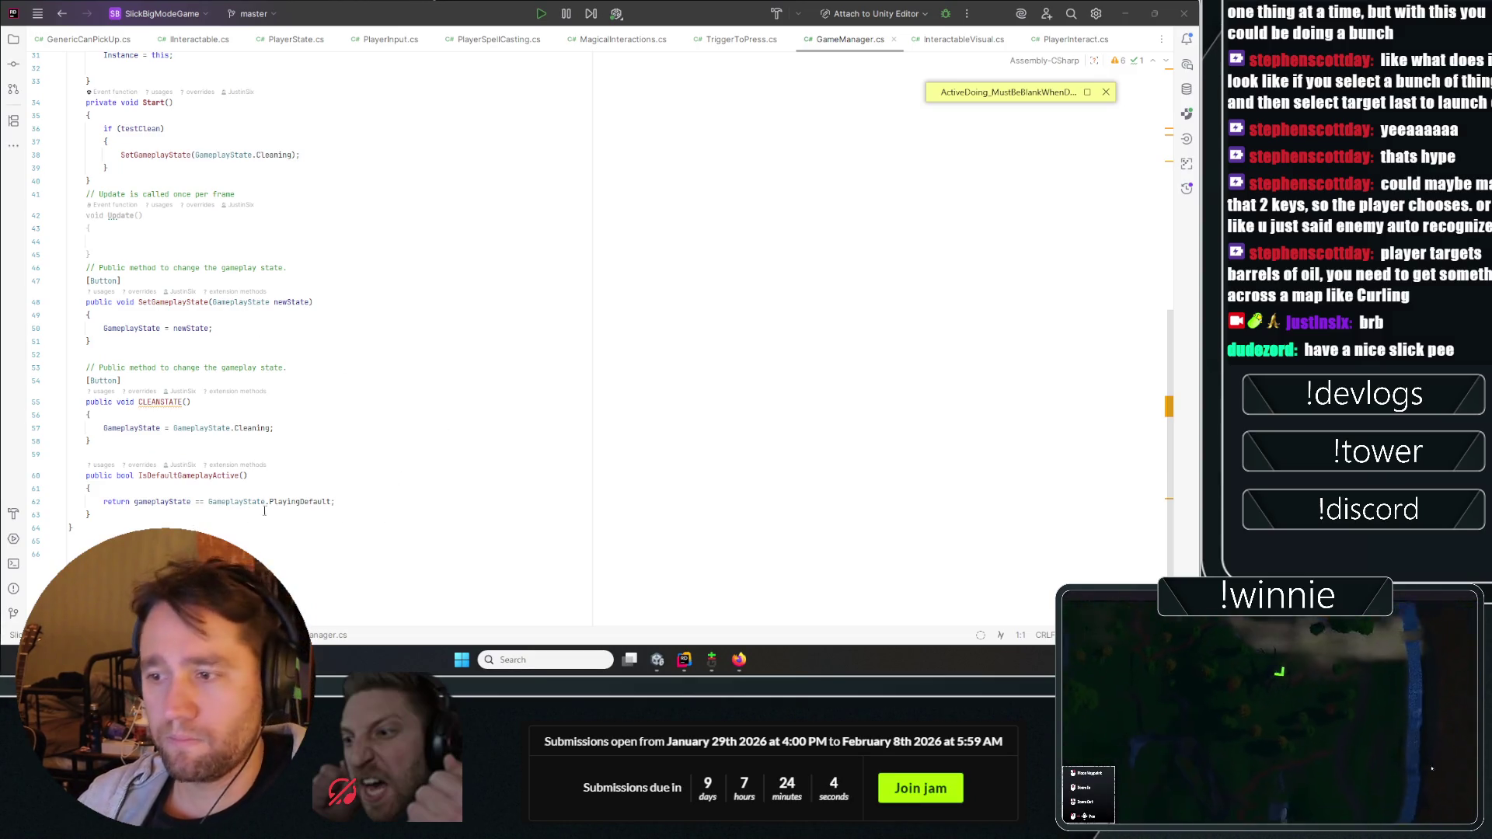
{"action": "double_click", "coordinate": [241, 501]}
{"action": "right_click", "coordinate": [249, 501]}
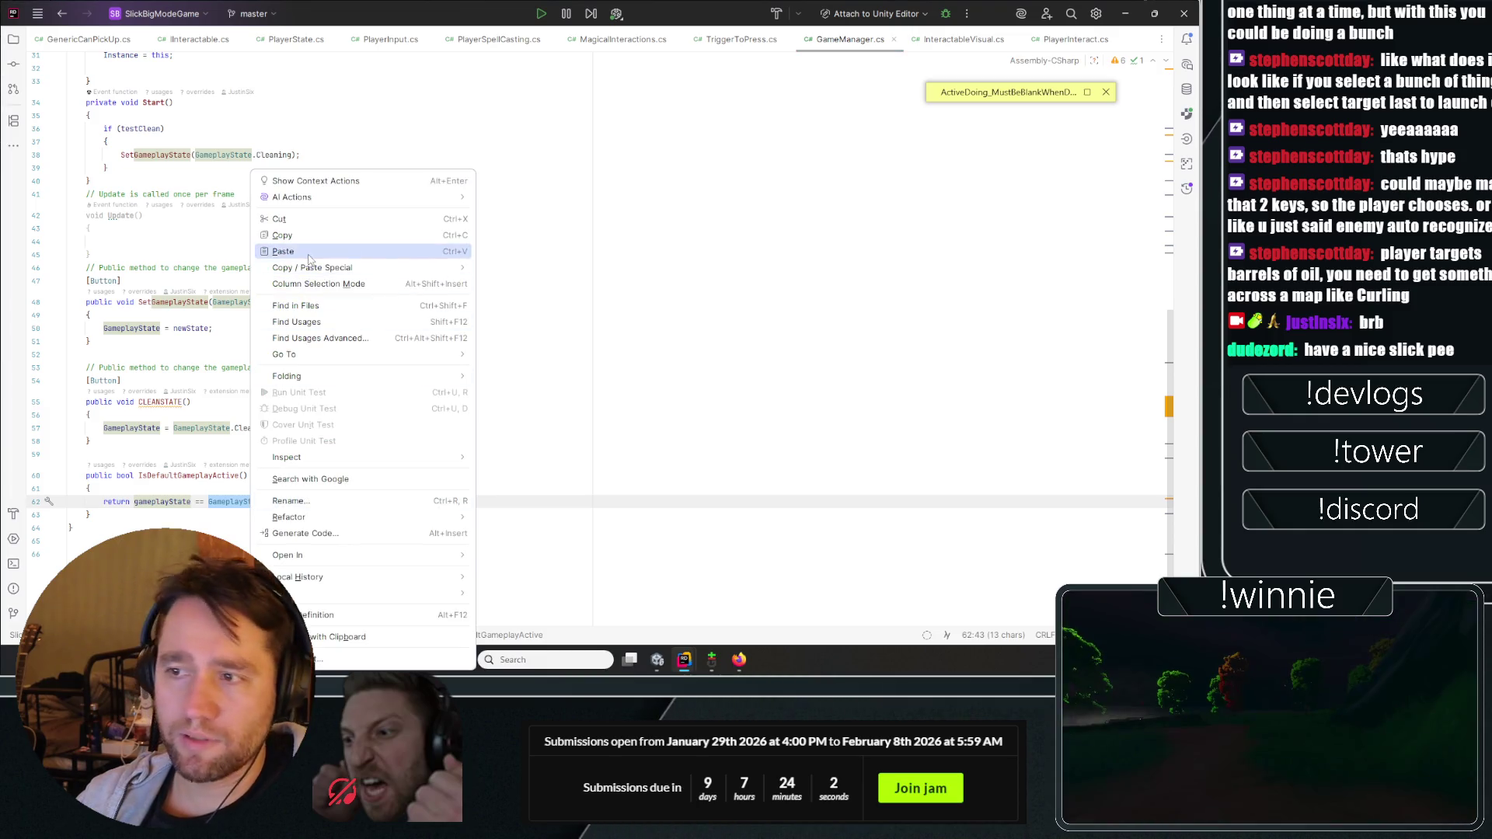
{"action": "mouse_move", "coordinate": [311, 357]}
{"action": "left_click", "coordinate": [520, 372]}
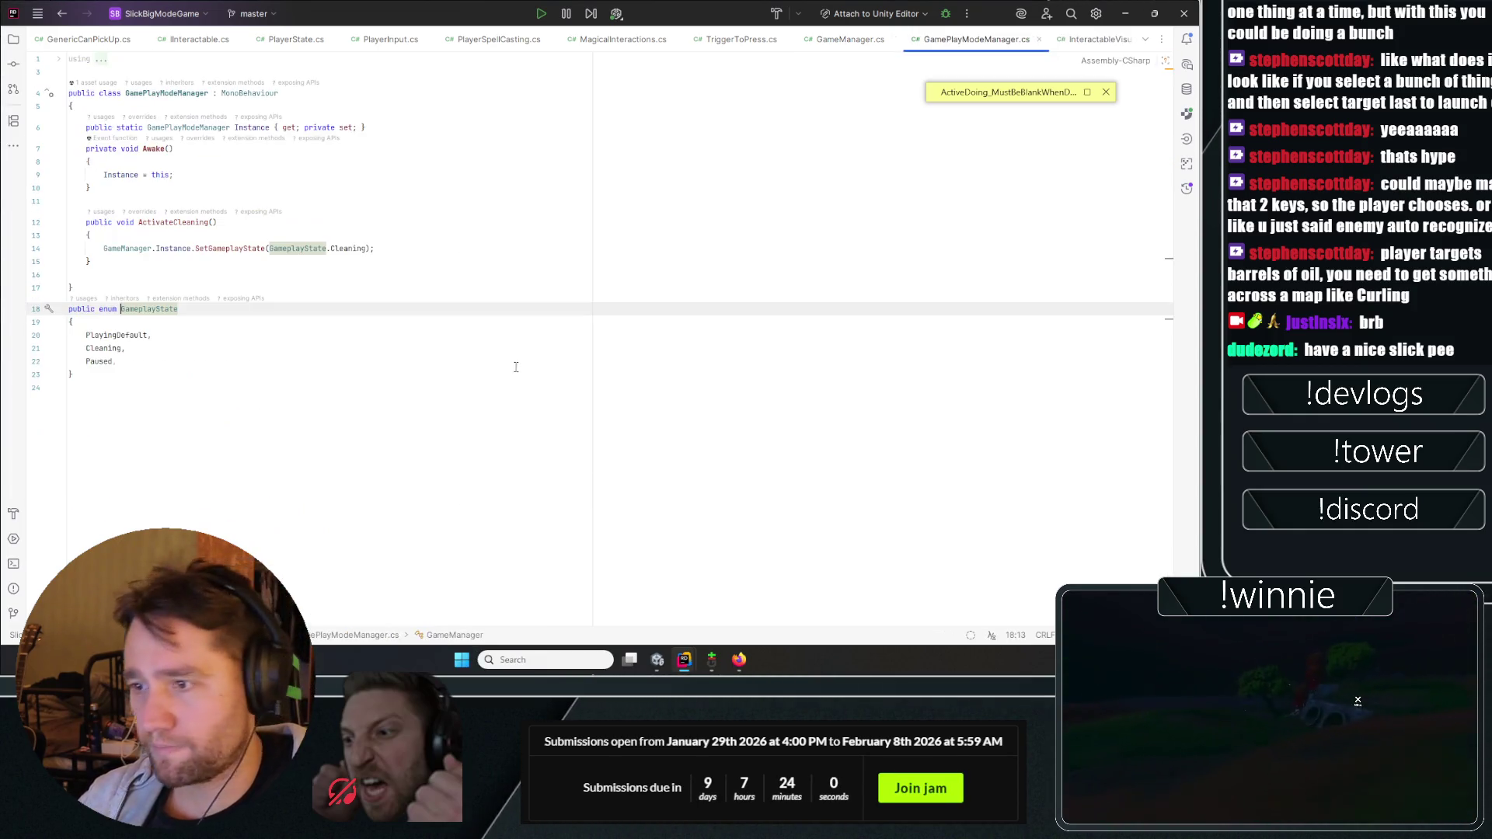
Step: Review the three GameplayState enum members, then return to Unity
{"action": "left_click_drag", "start_coordinate": [125, 361], "coordinate": [68, 335]}
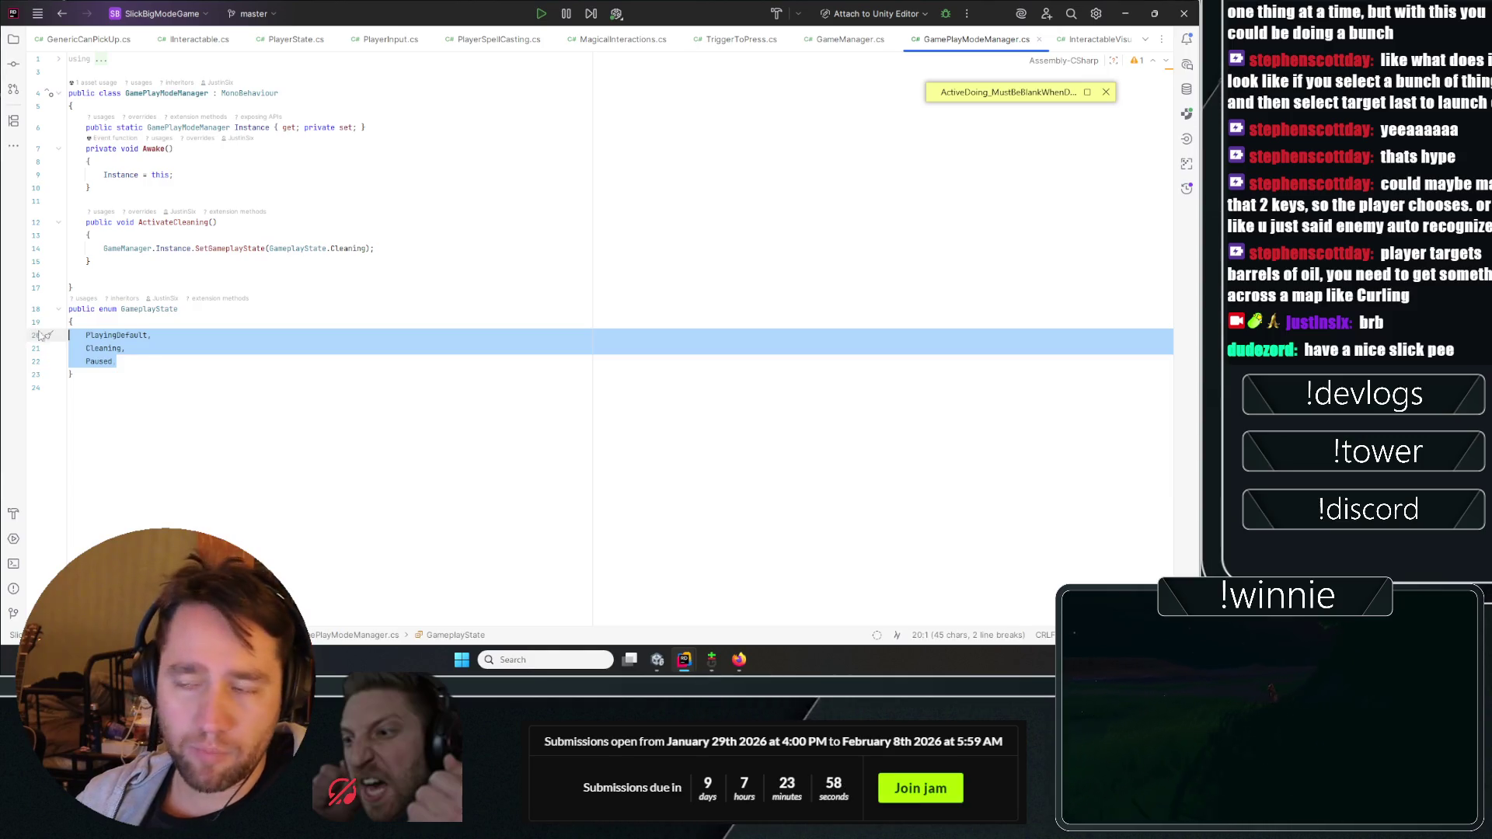
{"action": "left_click", "coordinate": [361, 297]}
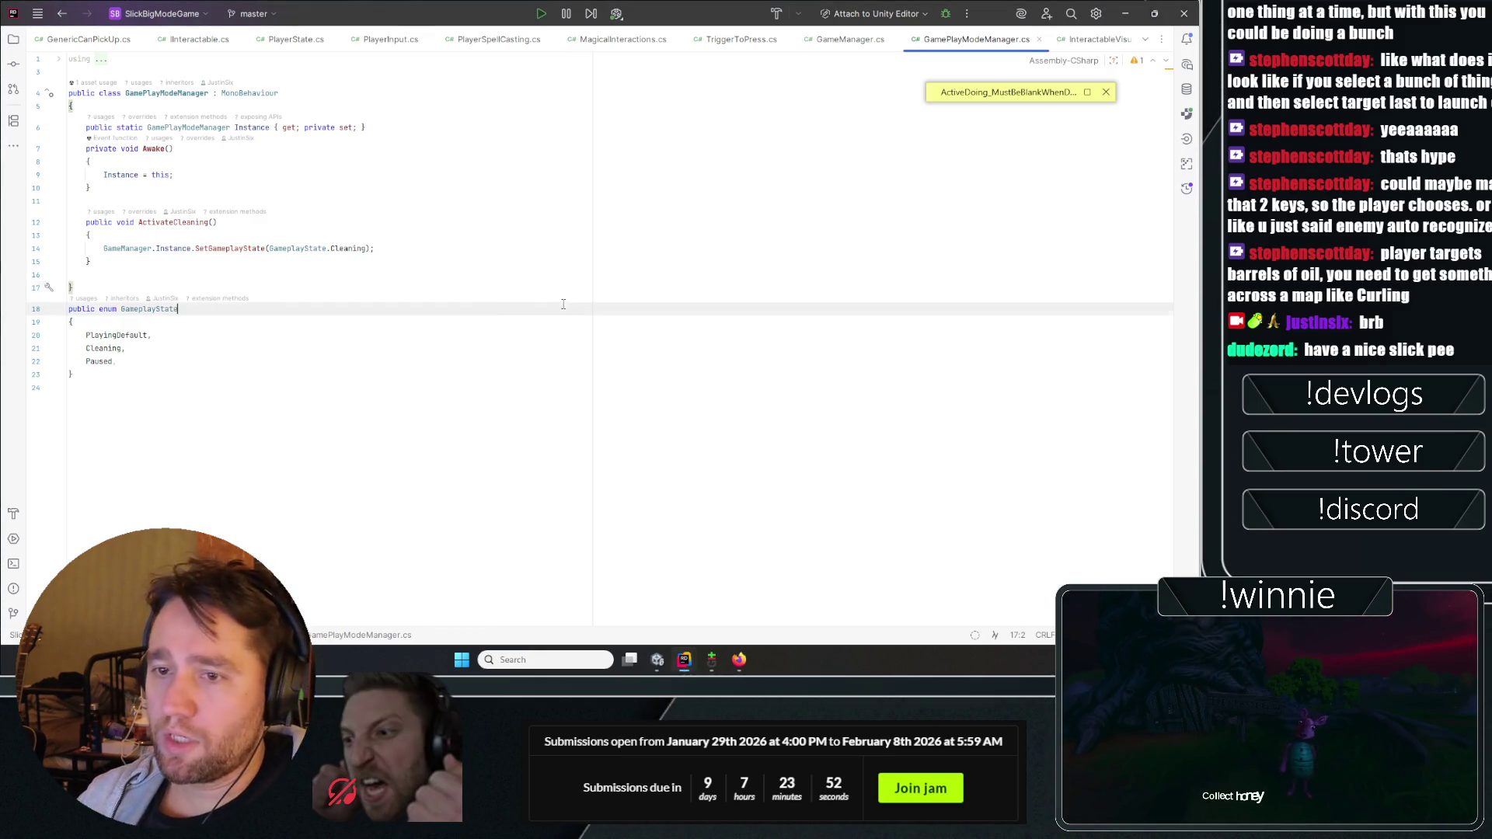
{"action": "key", "text": "alt+Tab"}
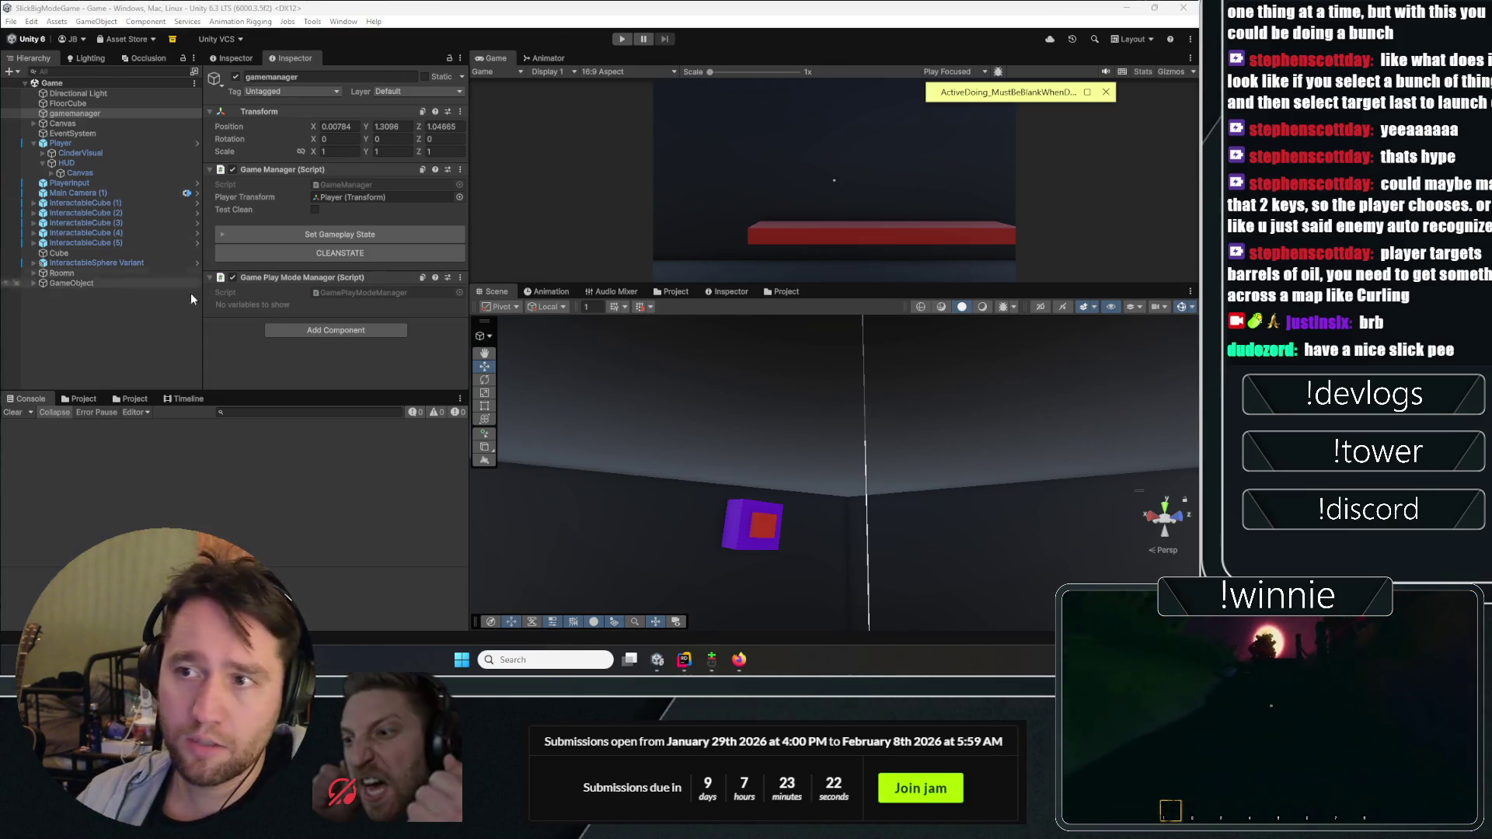
Step: Inspect Player and Cube (1), then select the parent GameObject and rename it Button
{"action": "left_click", "coordinate": [163, 323]}
{"action": "left_click", "coordinate": [67, 142]}
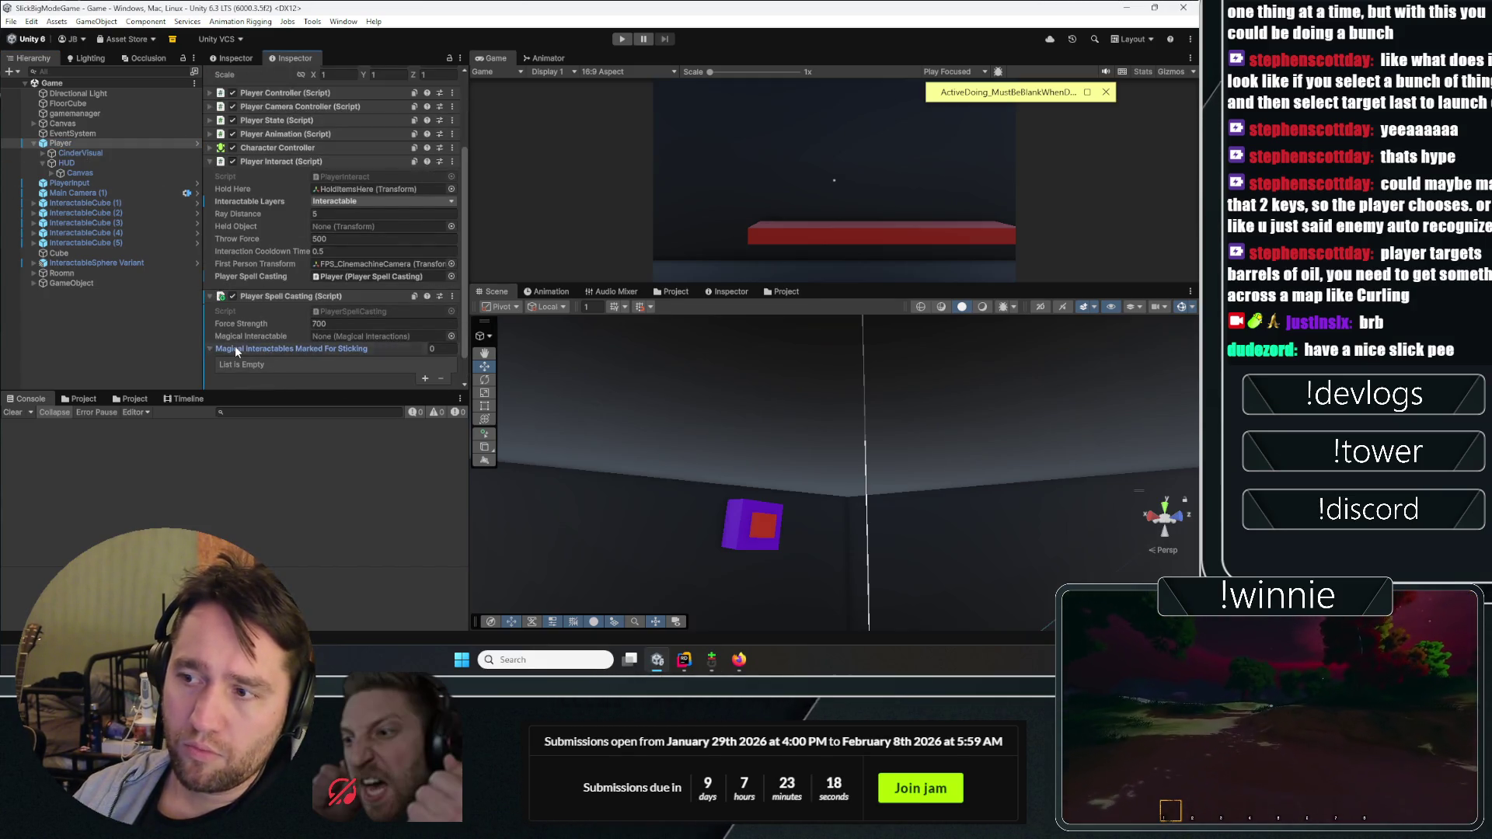
{"action": "left_click", "coordinate": [93, 320]}
{"action": "left_click", "coordinate": [34, 282]}
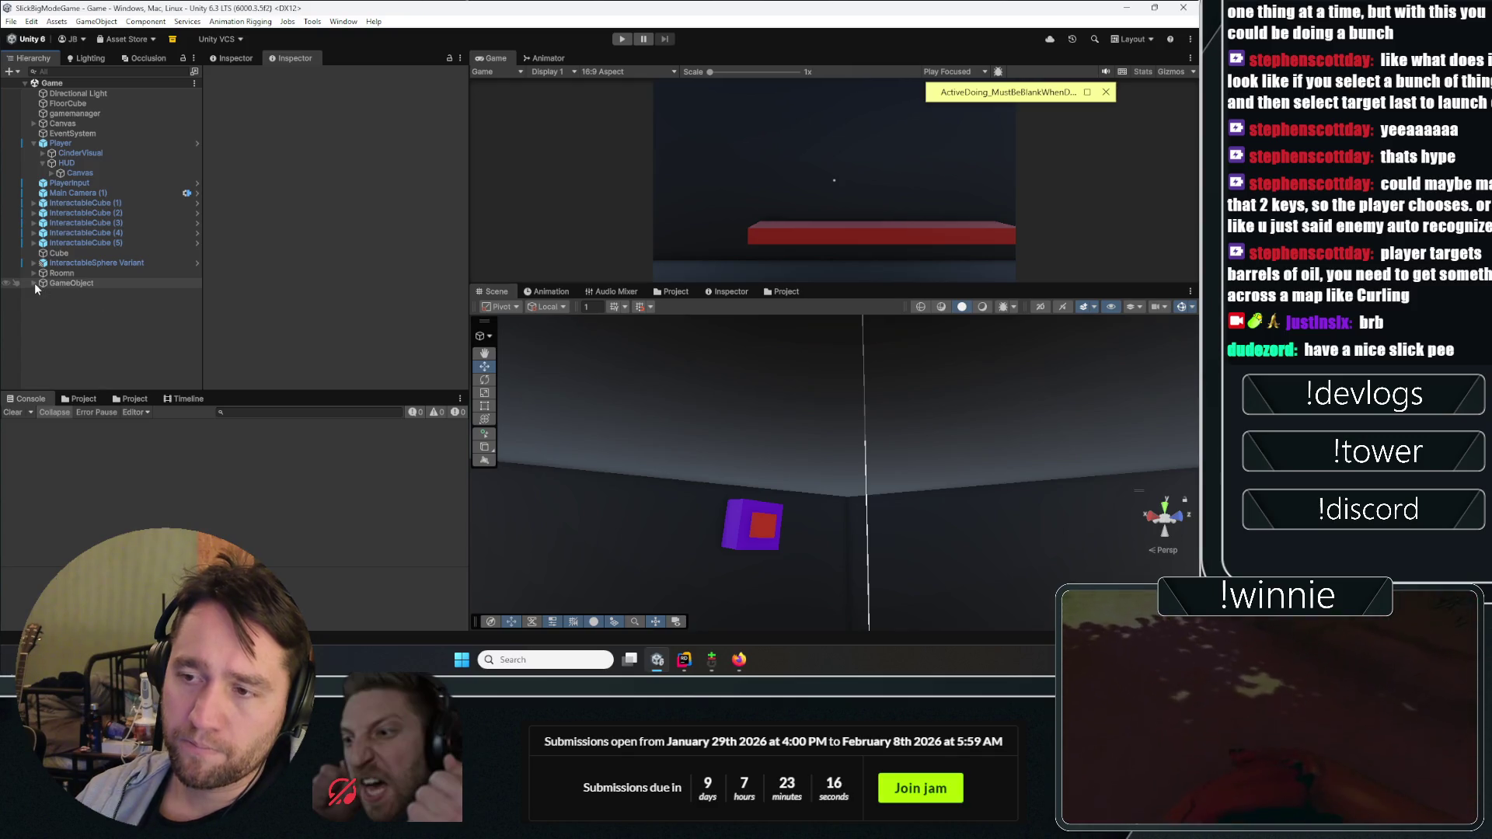
{"action": "left_click", "coordinate": [64, 293]}
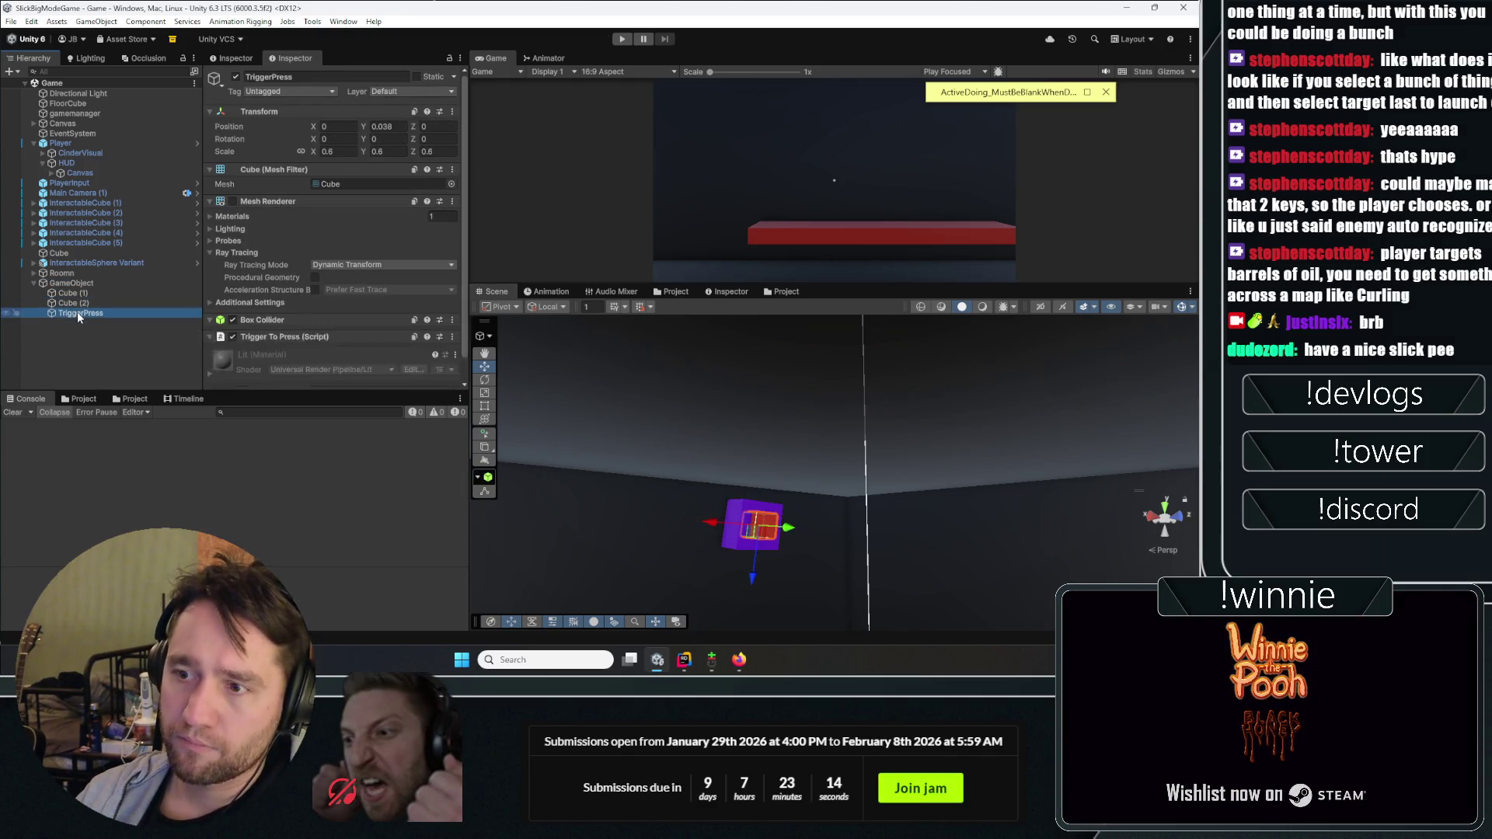
{"action": "left_click", "coordinate": [132, 283]}
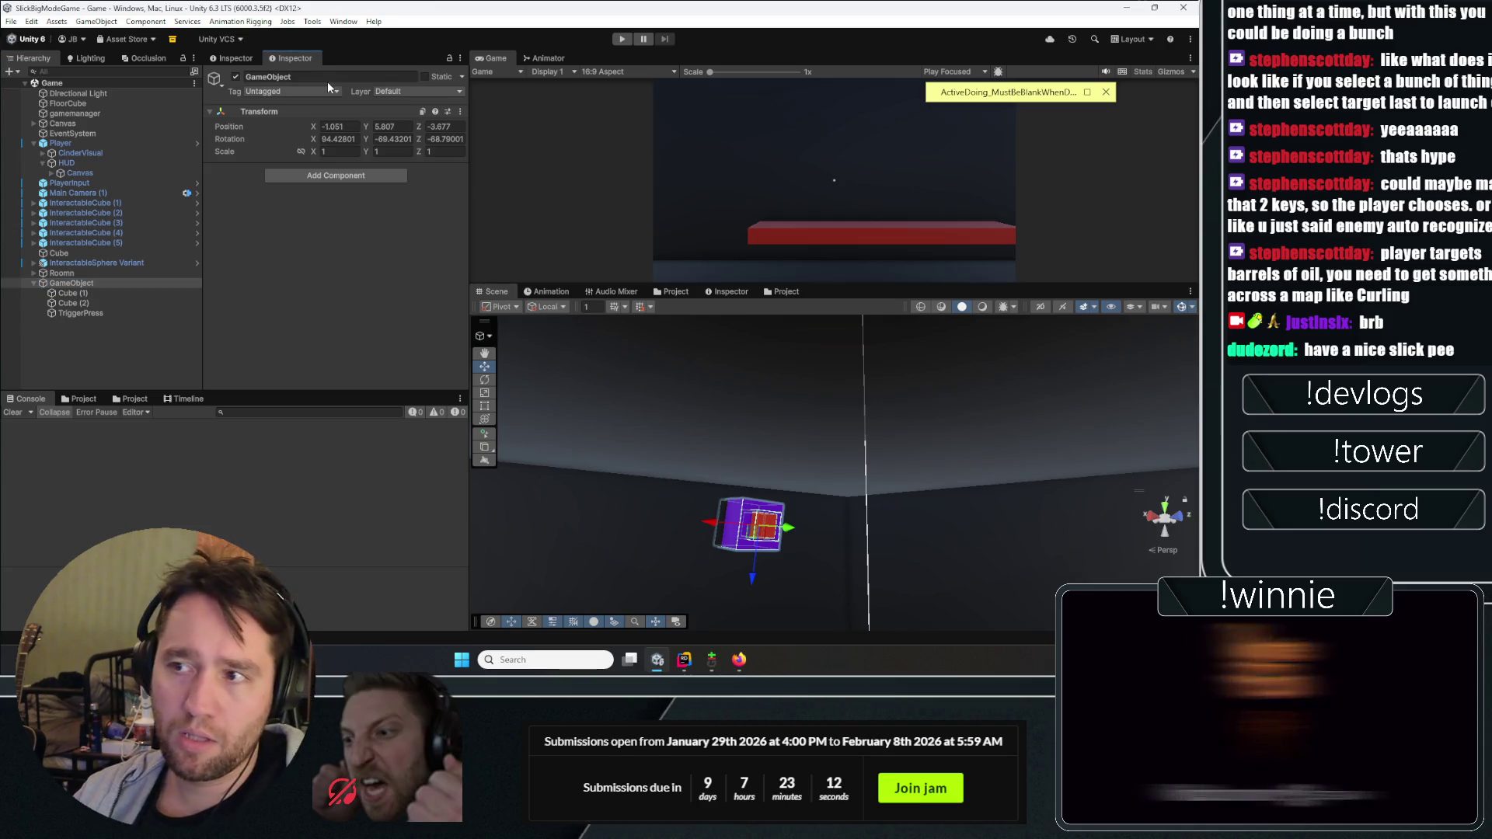
{"action": "left_click", "coordinate": [340, 76]}
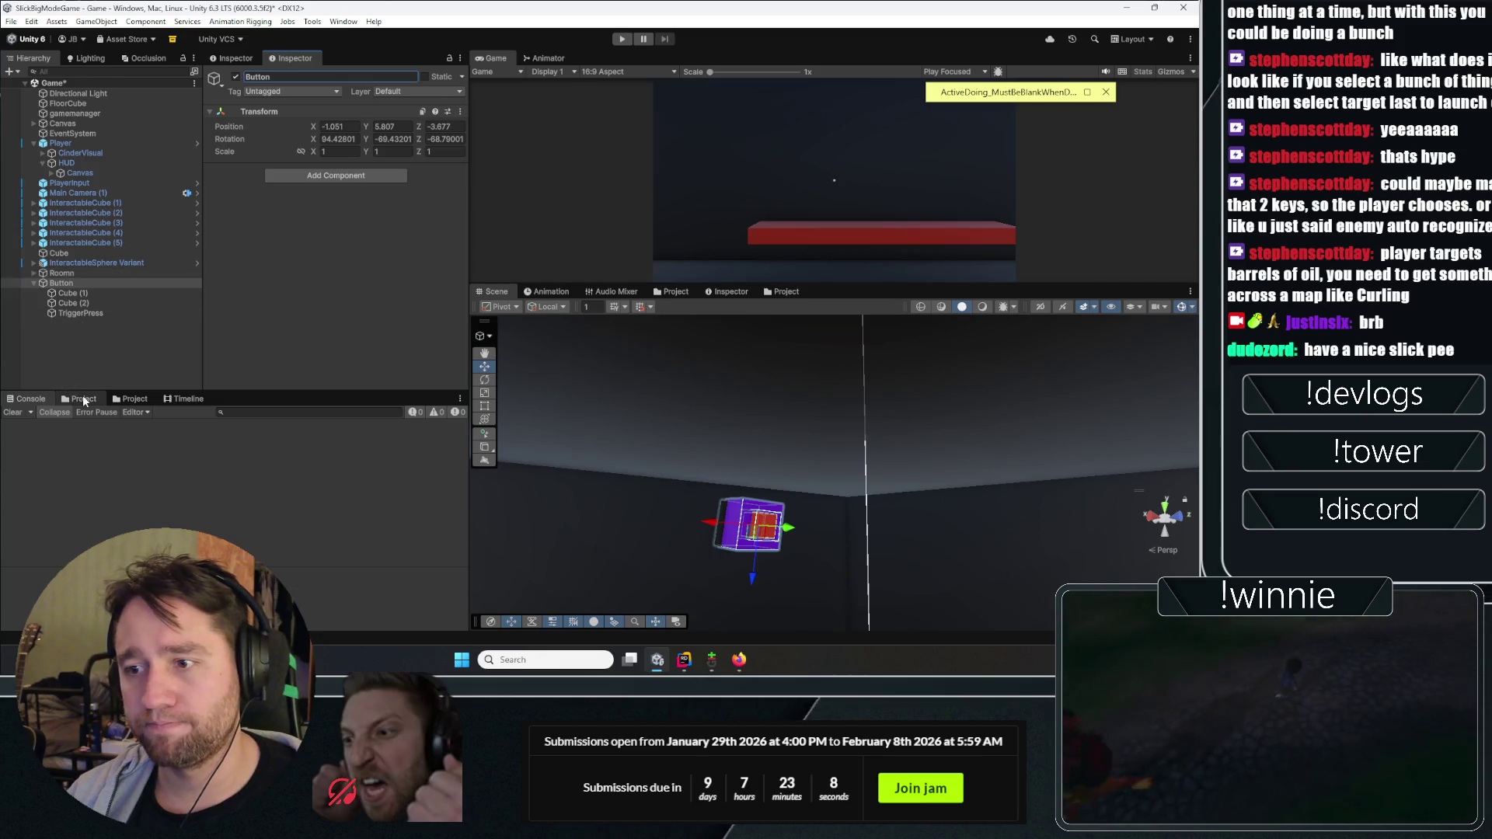
Step: Open Assets > Prefabs in the Project panel and bring up Git Gui
{"action": "left_click", "coordinate": [82, 397]}
{"action": "left_click", "coordinate": [46, 428]}
{"action": "double_click", "coordinate": [70, 481]}
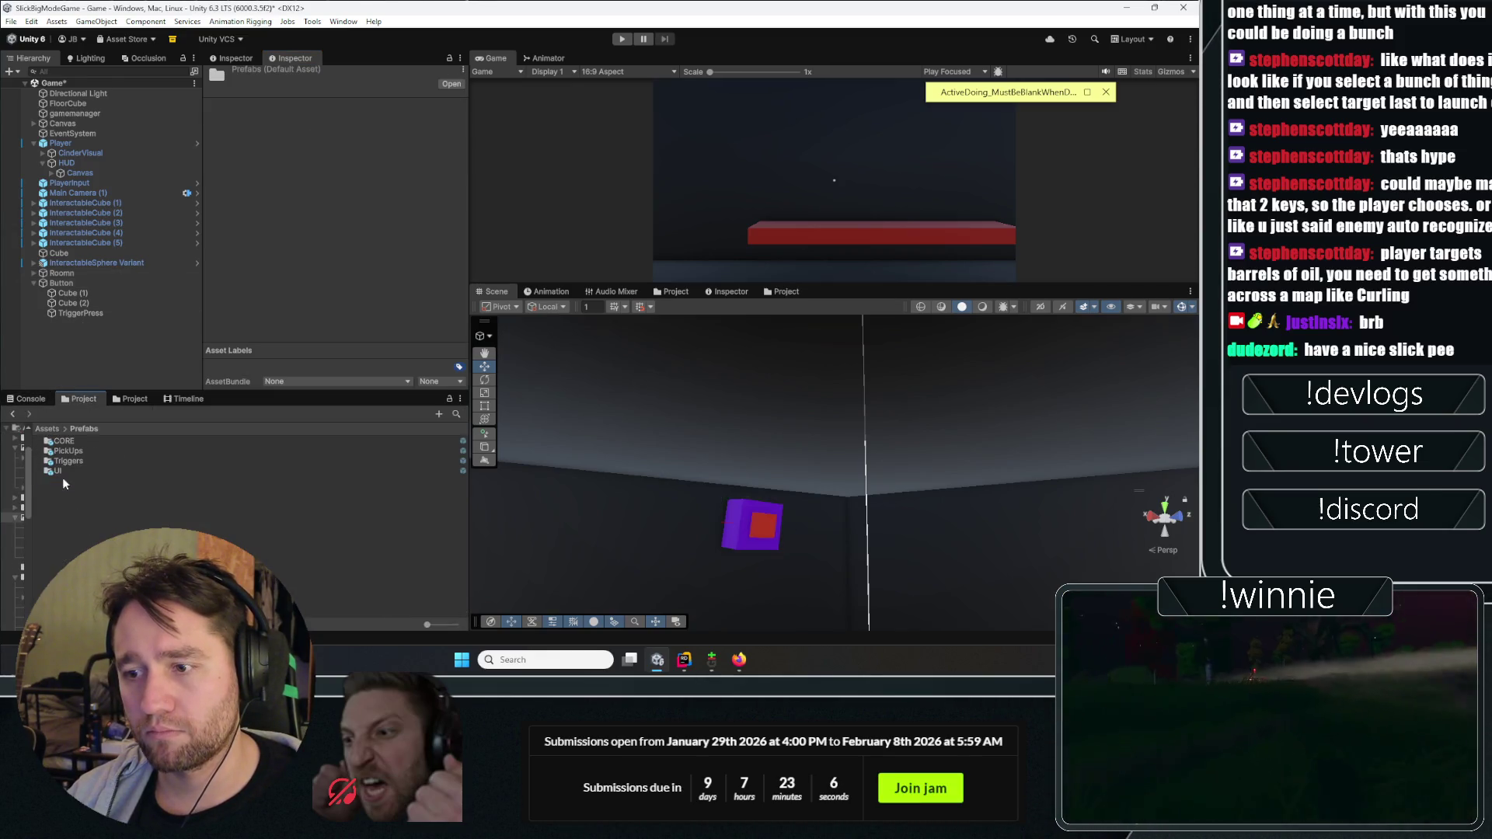
{"action": "left_click", "coordinate": [711, 659]}
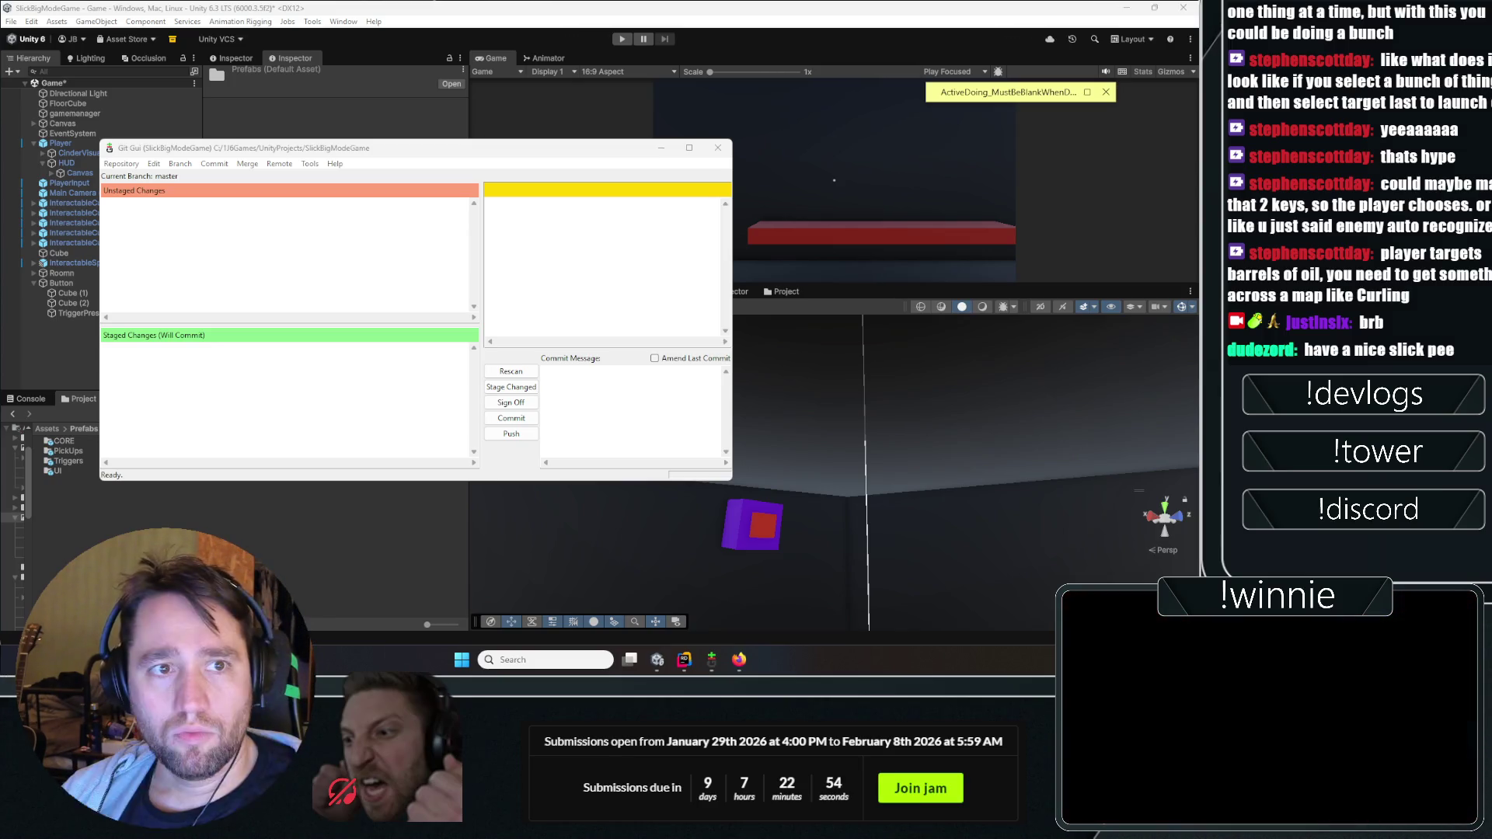
Step: View the BigMode2026 repository page on GitHub, then return to the Unity editor
{"action": "key", "text": "alt+Tab"}
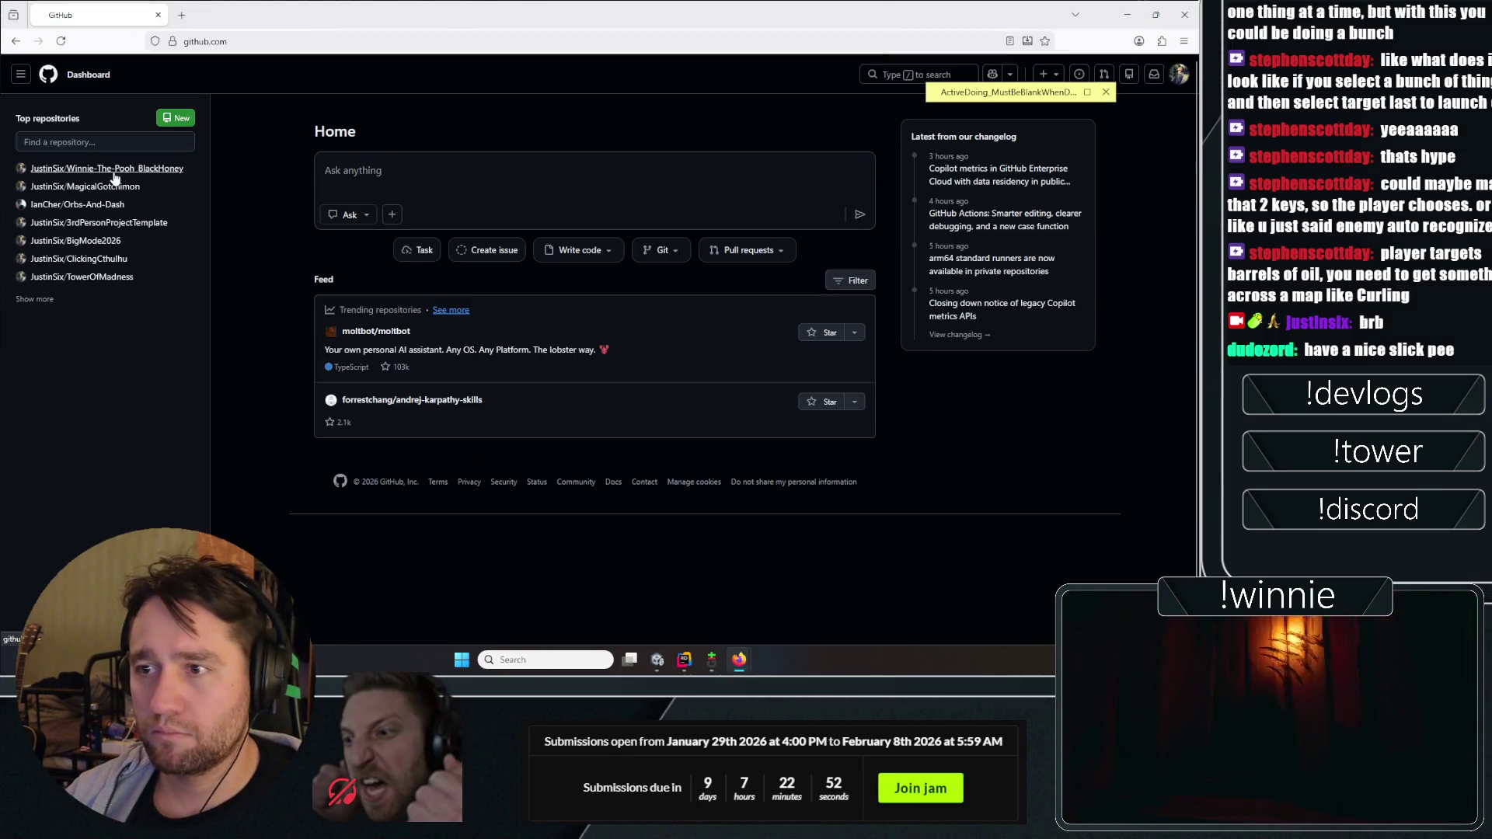
{"action": "left_click", "coordinate": [106, 187]}
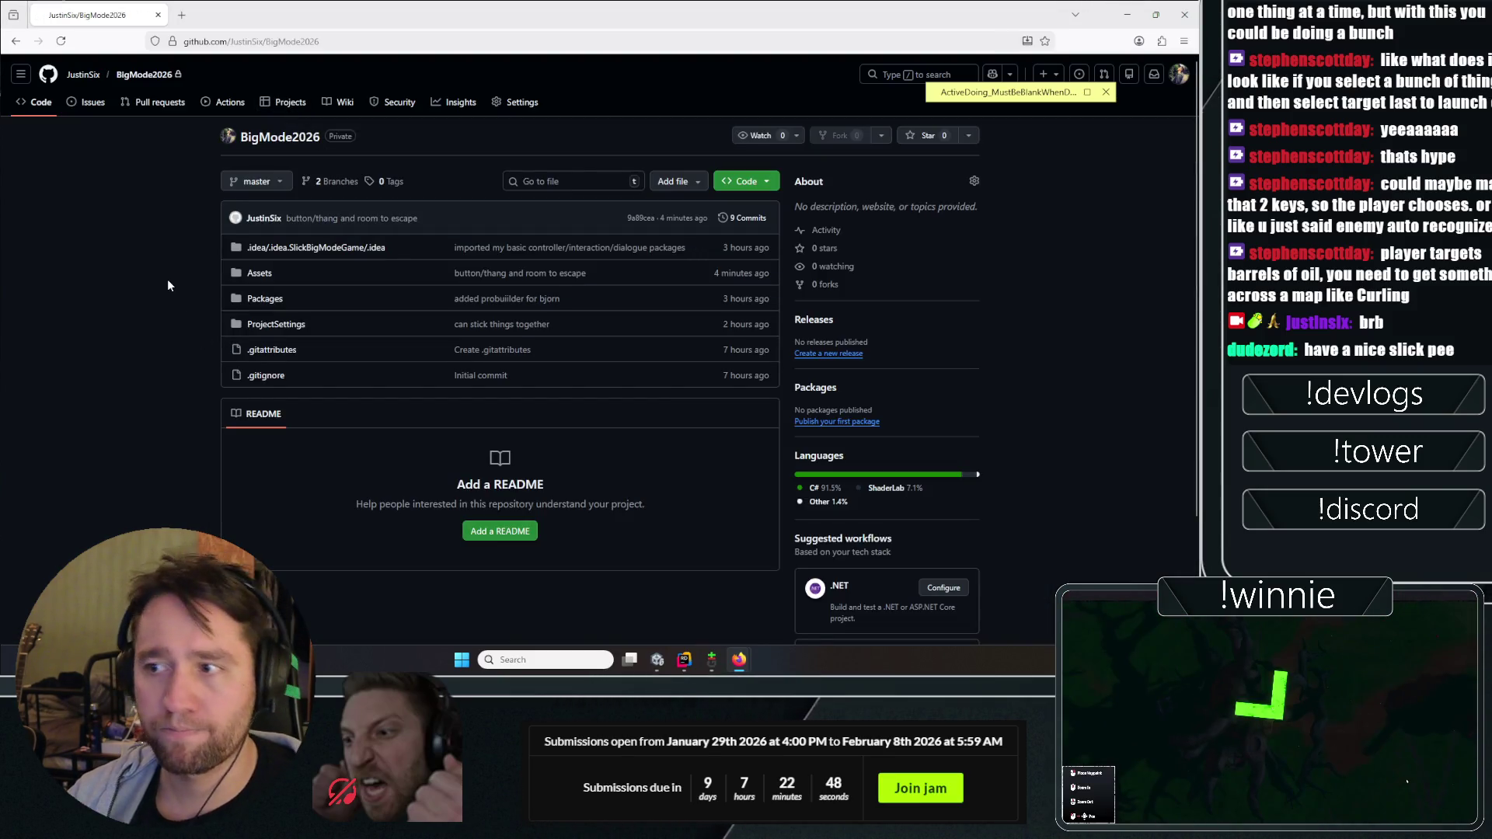
{"action": "key", "text": "alt+Tab"}
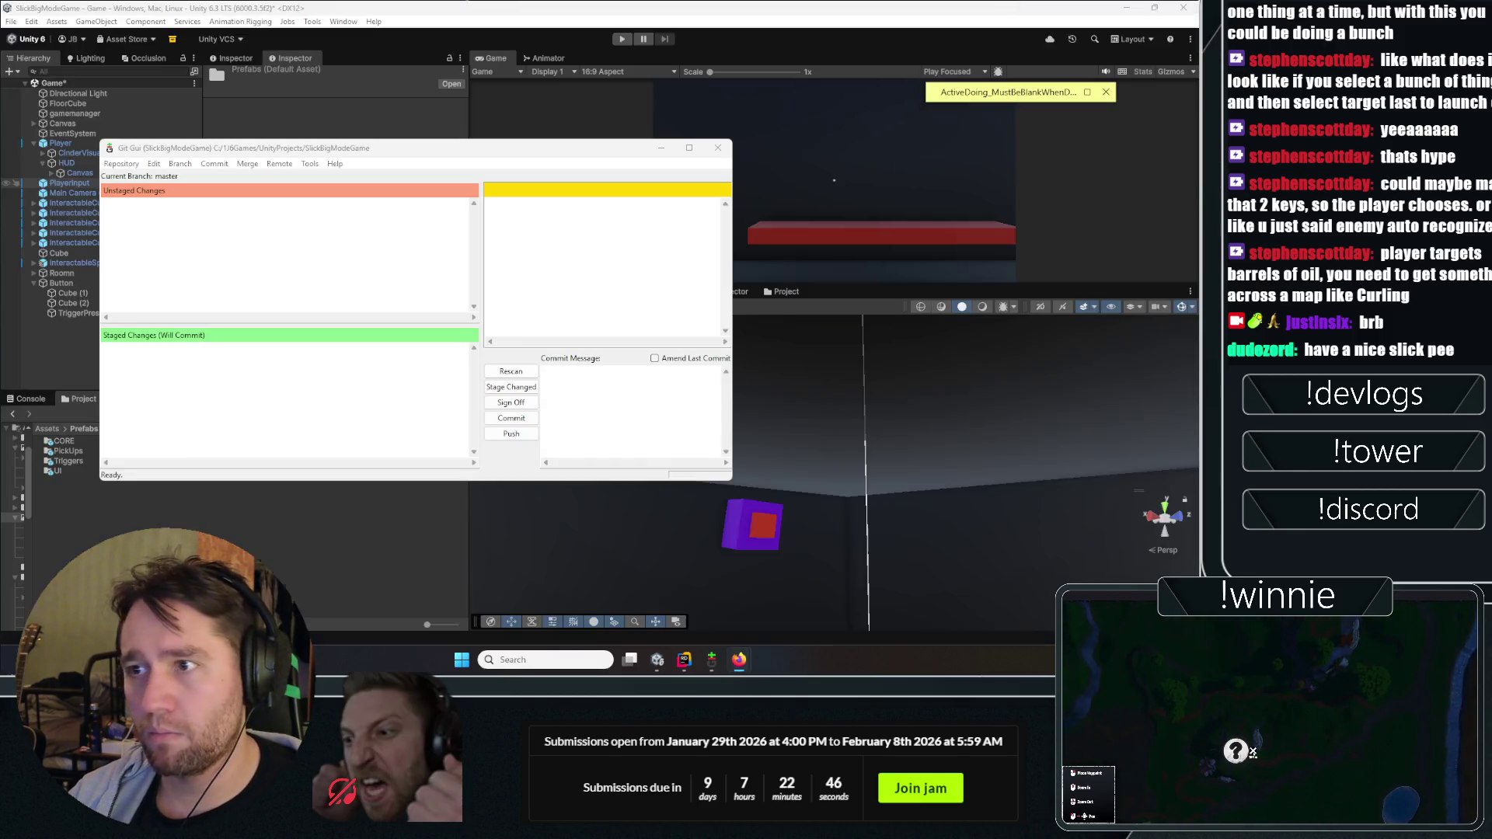
{"action": "left_click", "coordinate": [78, 487]}
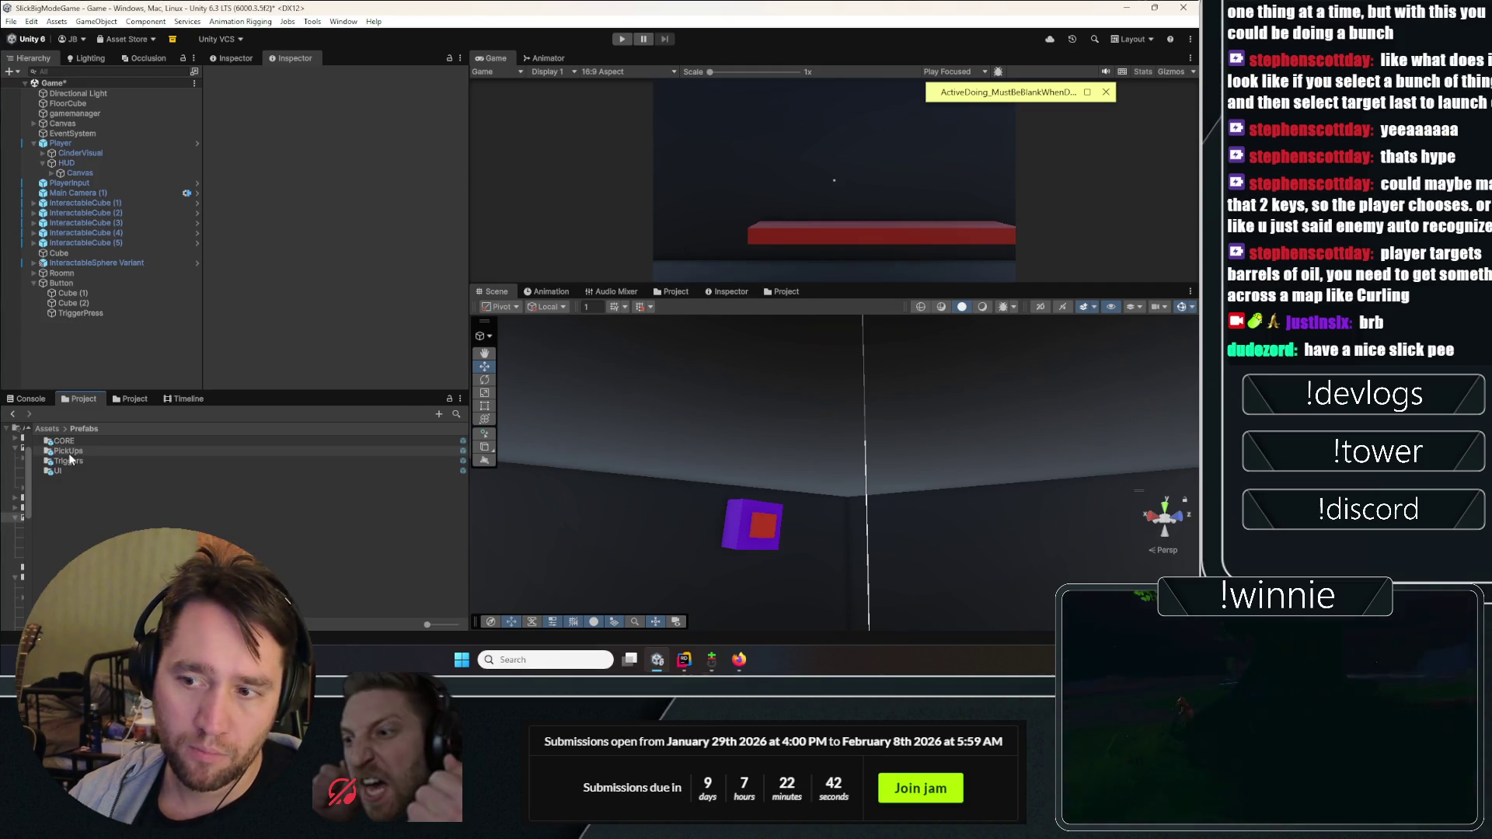
Step: In Prefabs > Triggers, select GenericOnTrigger and edit its Generic On Trigger script
{"action": "double_click", "coordinate": [68, 459]}
{"action": "left_click", "coordinate": [77, 450]}
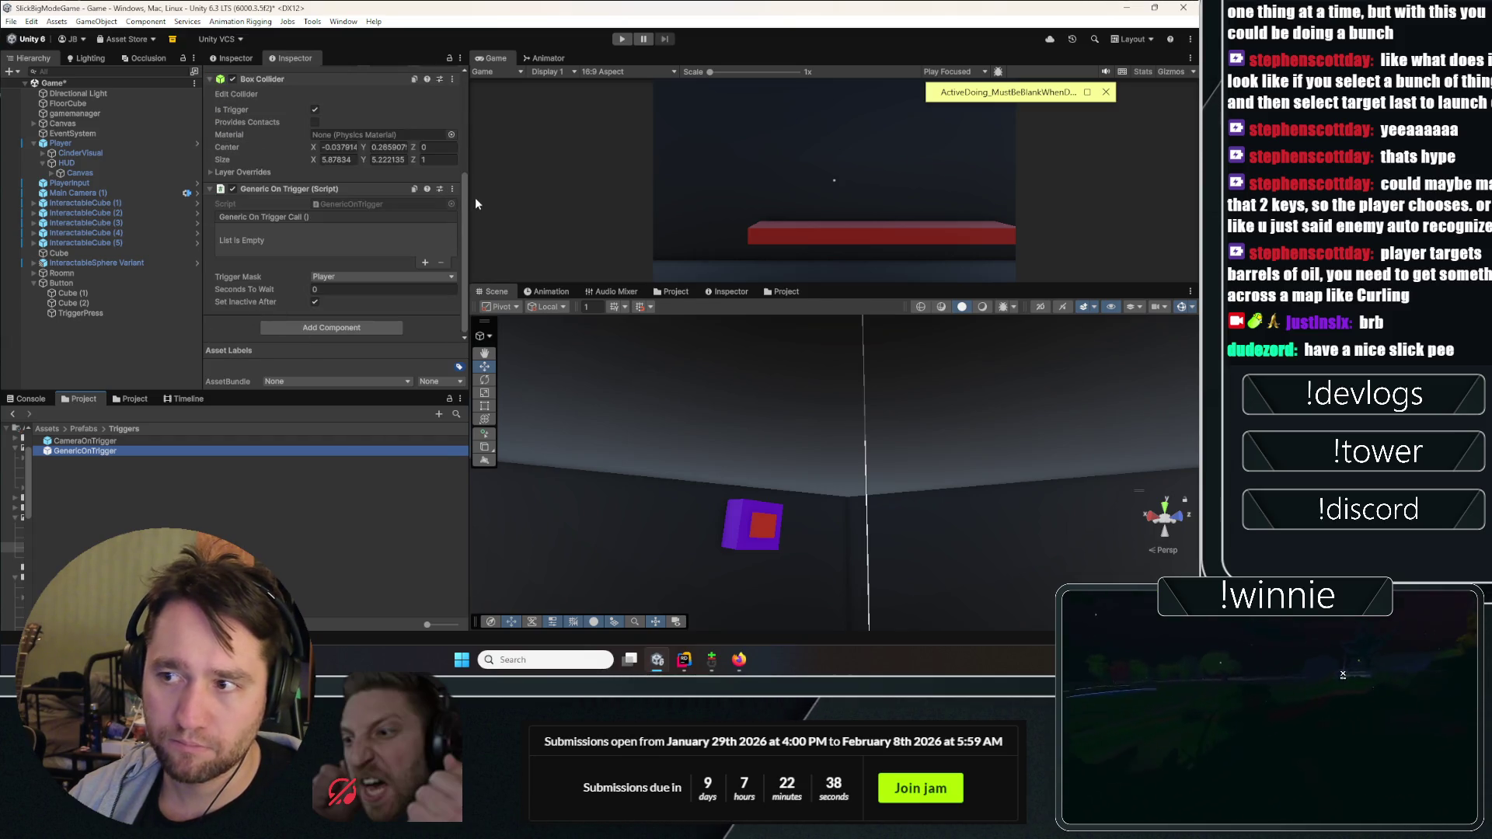
{"action": "scroll", "coordinate": [447, 193], "scroll_direction": "down", "scroll_amount": 2}
{"action": "left_click", "coordinate": [451, 309]}
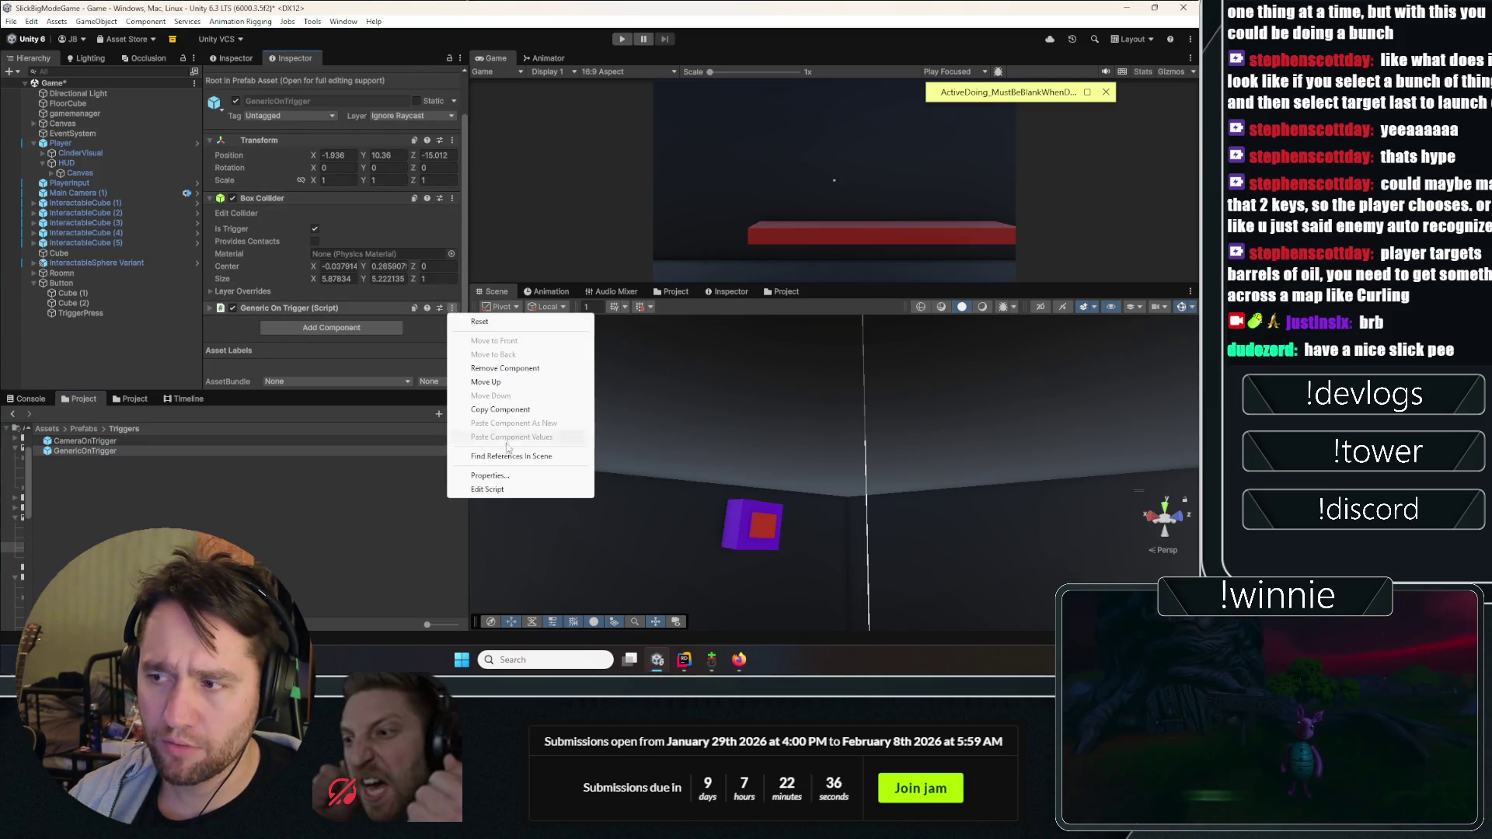
{"action": "left_click", "coordinate": [487, 489]}
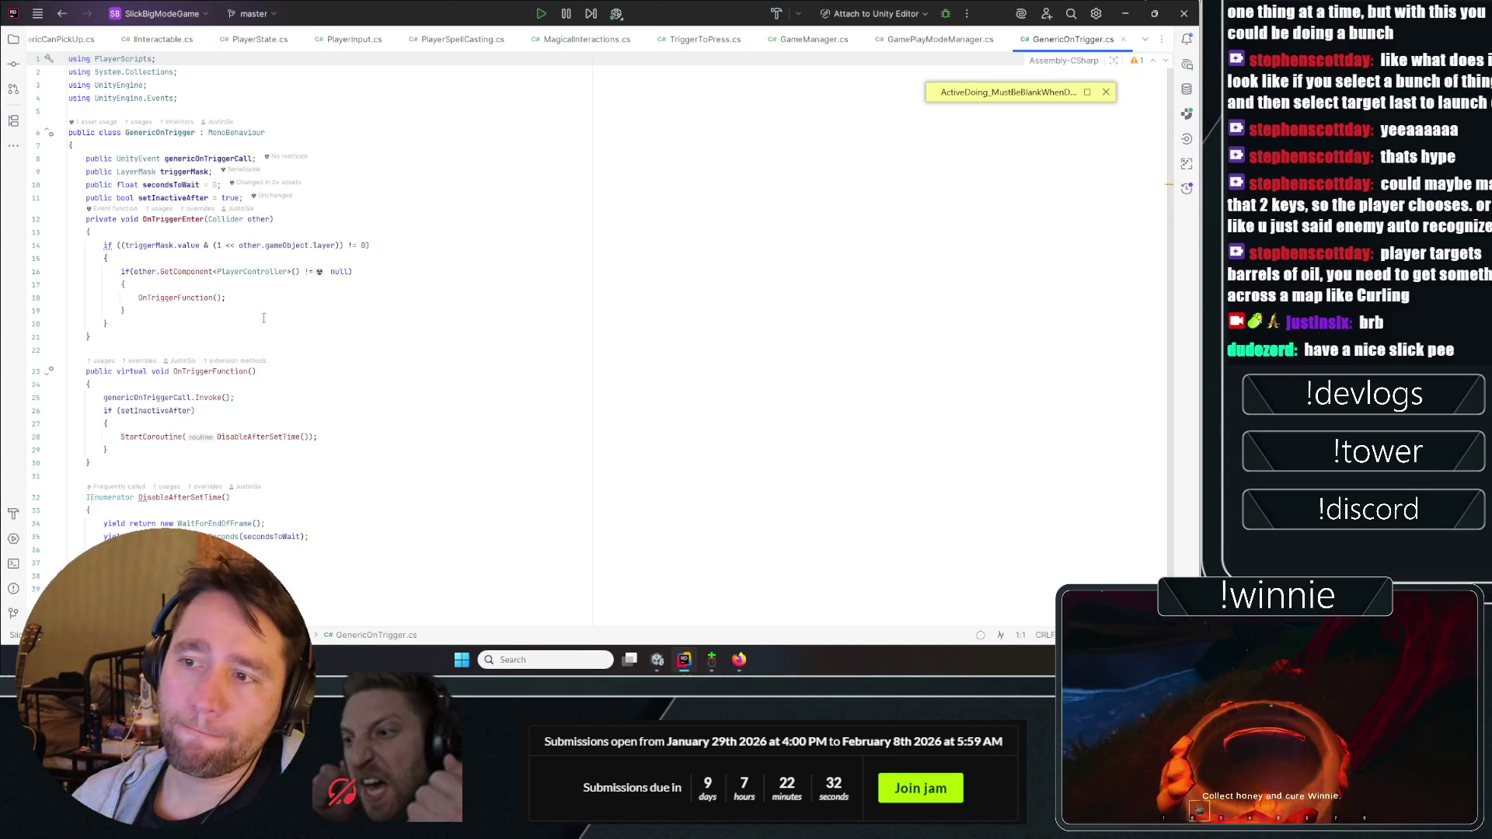
Step: Review the trigger check and PlayerController reference in GenericOnTrigger in Rider, then return to Unity
{"action": "left_click_drag", "start_coordinate": [147, 324], "coordinate": [152, 310]}
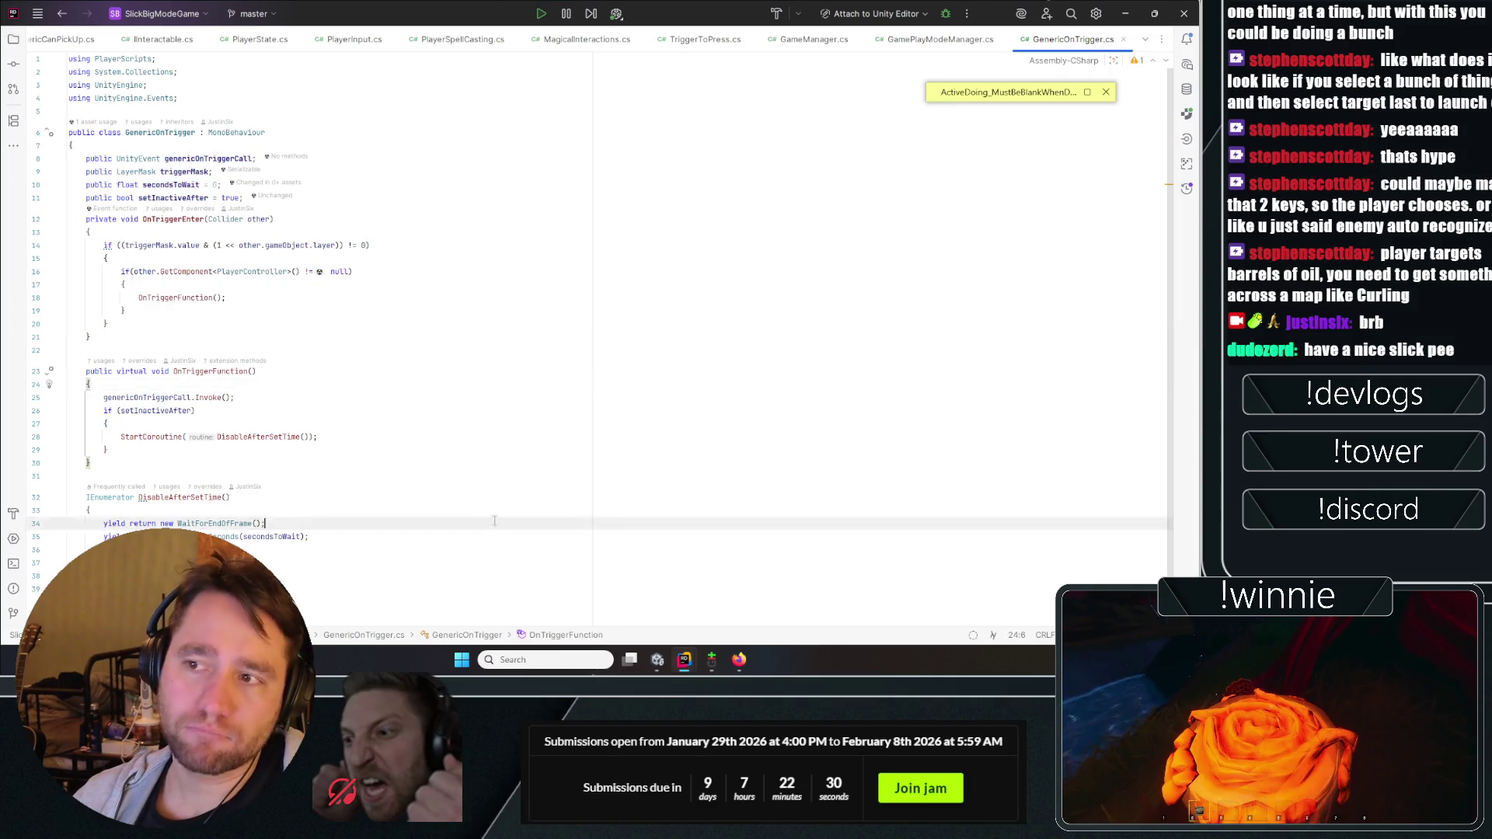
{"action": "left_click_drag", "start_coordinate": [265, 523], "coordinate": [120, 132]}
{"action": "left_click", "coordinate": [125, 310]}
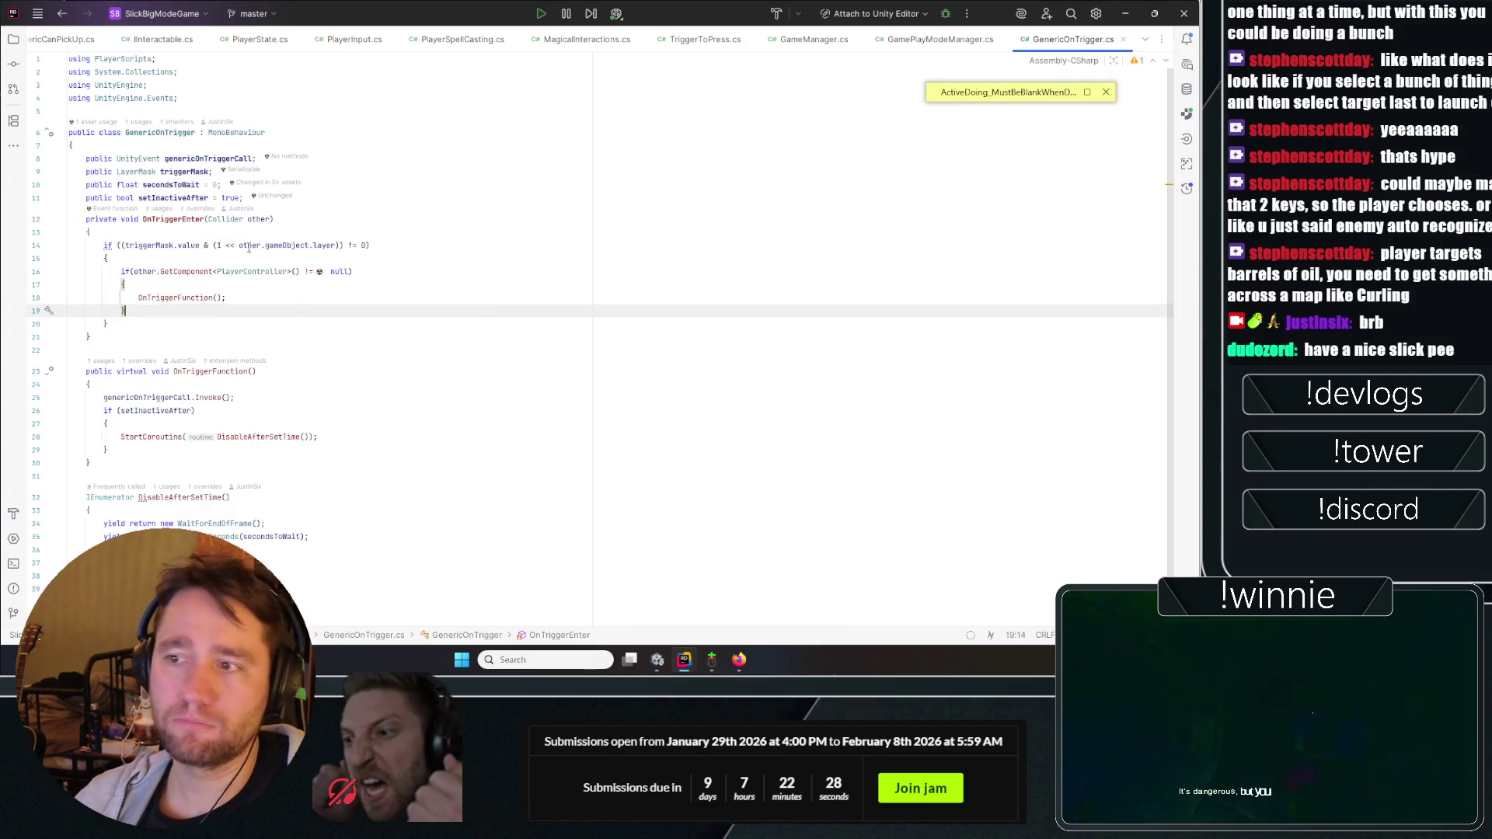
{"action": "left_click", "coordinate": [243, 271]}
{"action": "double_click", "coordinate": [243, 271]}
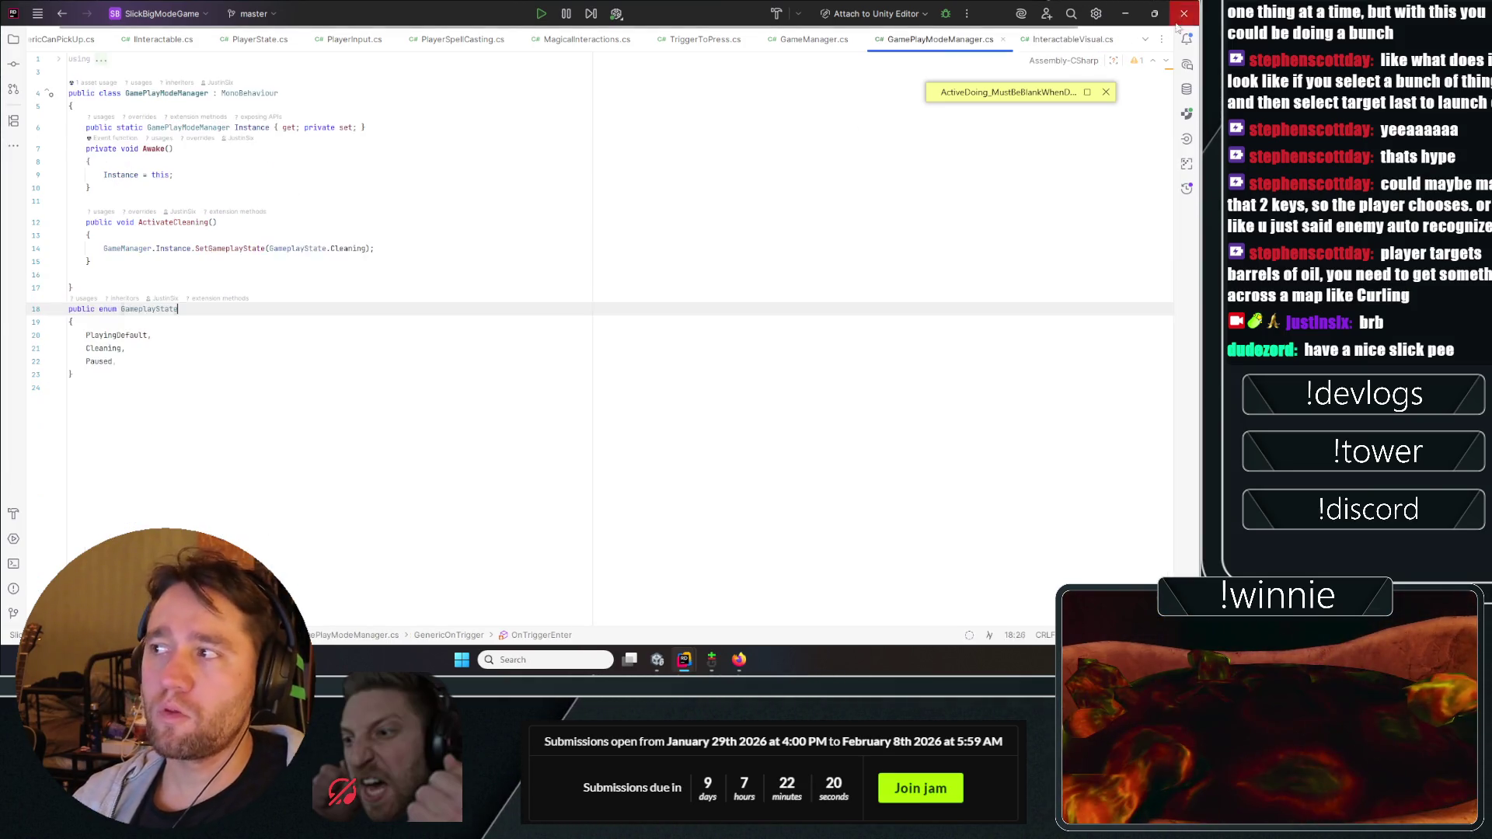
{"action": "key", "text": "alt+Tab"}
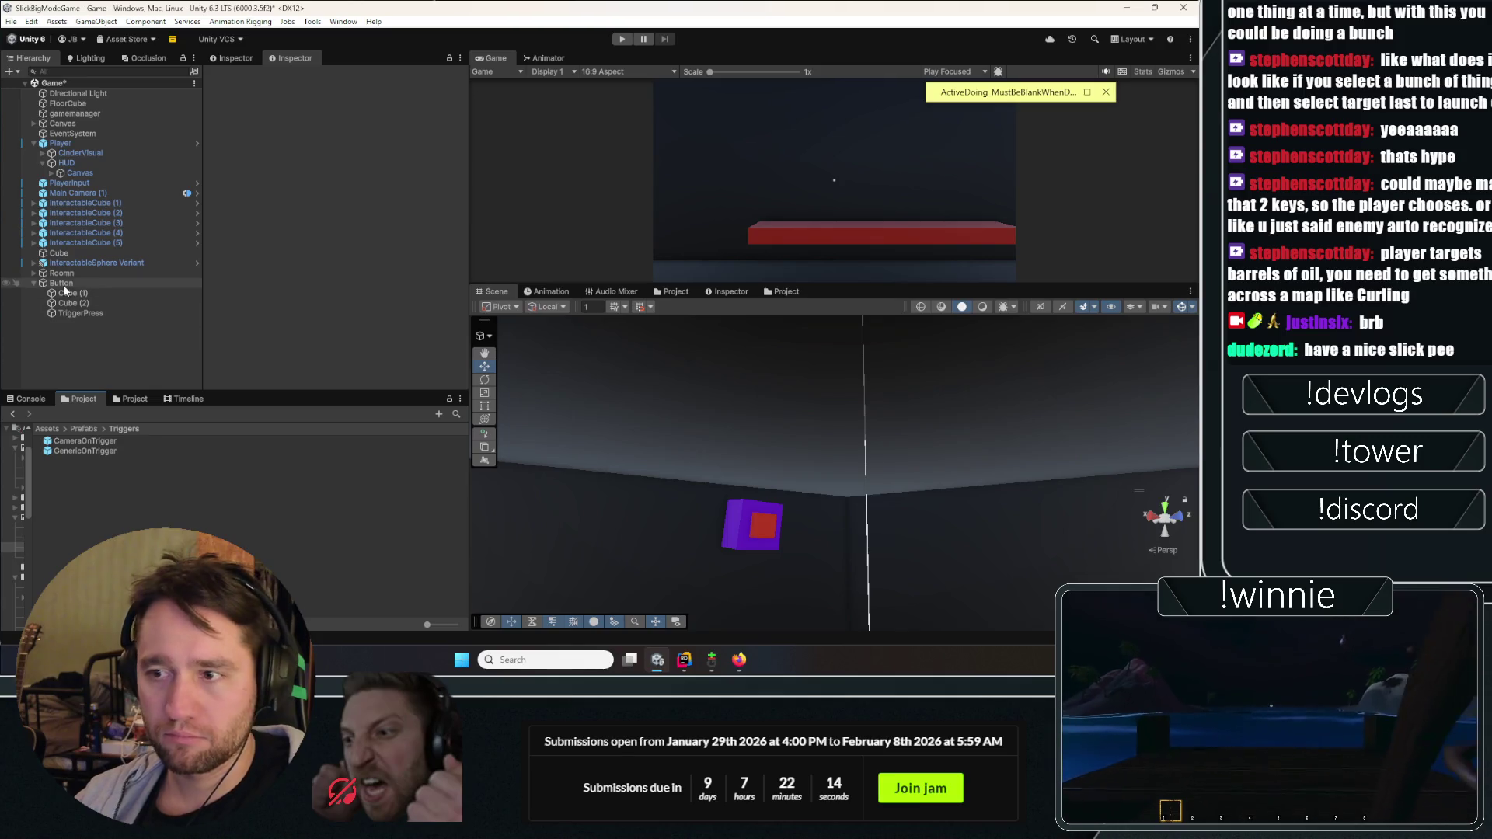
Step: Save Button as a prefab in Prefabs/Triggers and rename it TriggerButton, renaming the file too
{"action": "left_click_drag", "start_coordinate": [63, 286], "coordinate": [95, 481]}
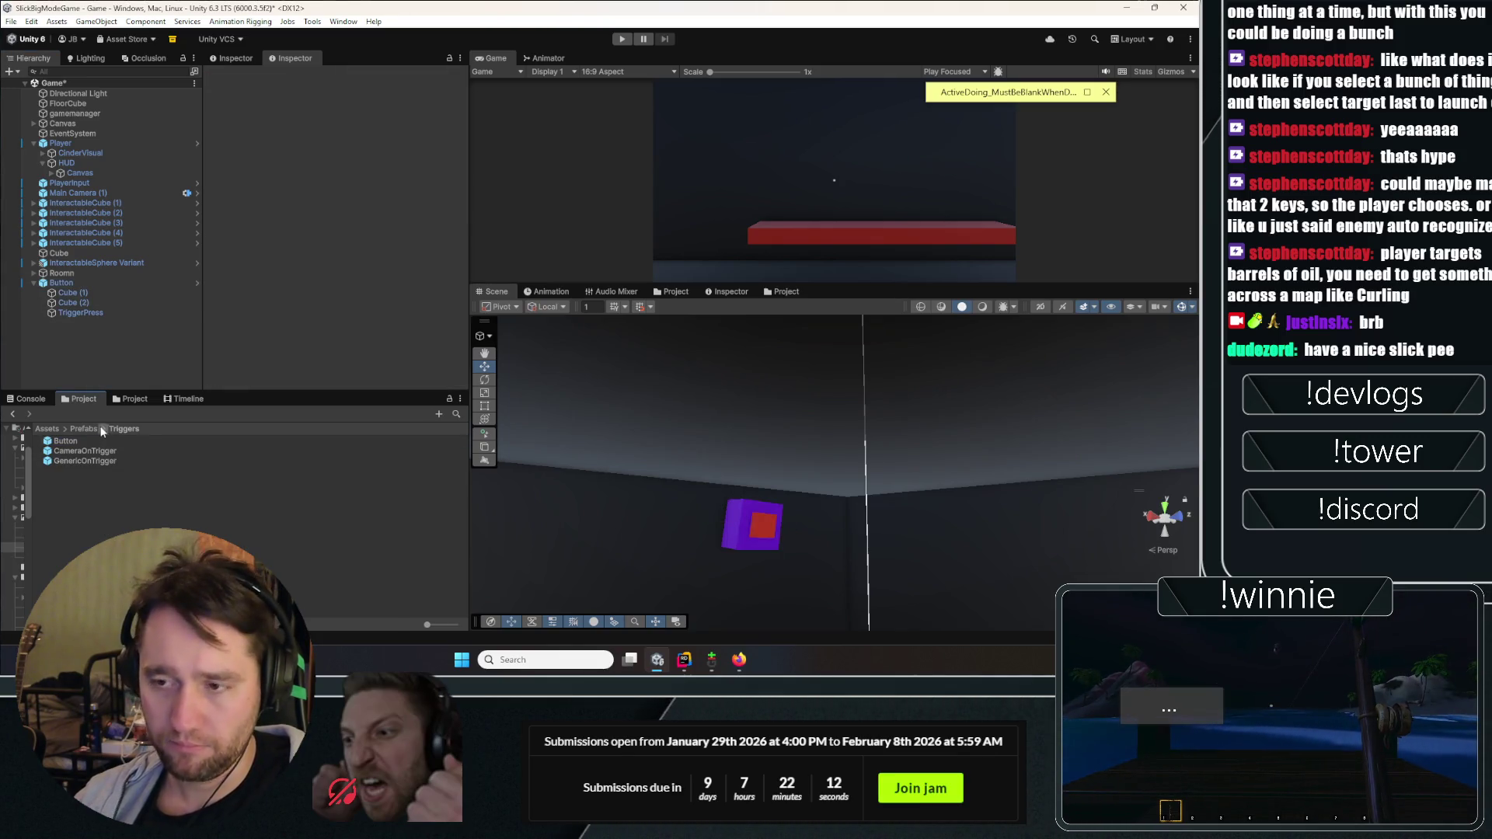
{"action": "left_click", "coordinate": [73, 441]}
{"action": "left_click", "coordinate": [451, 88]}
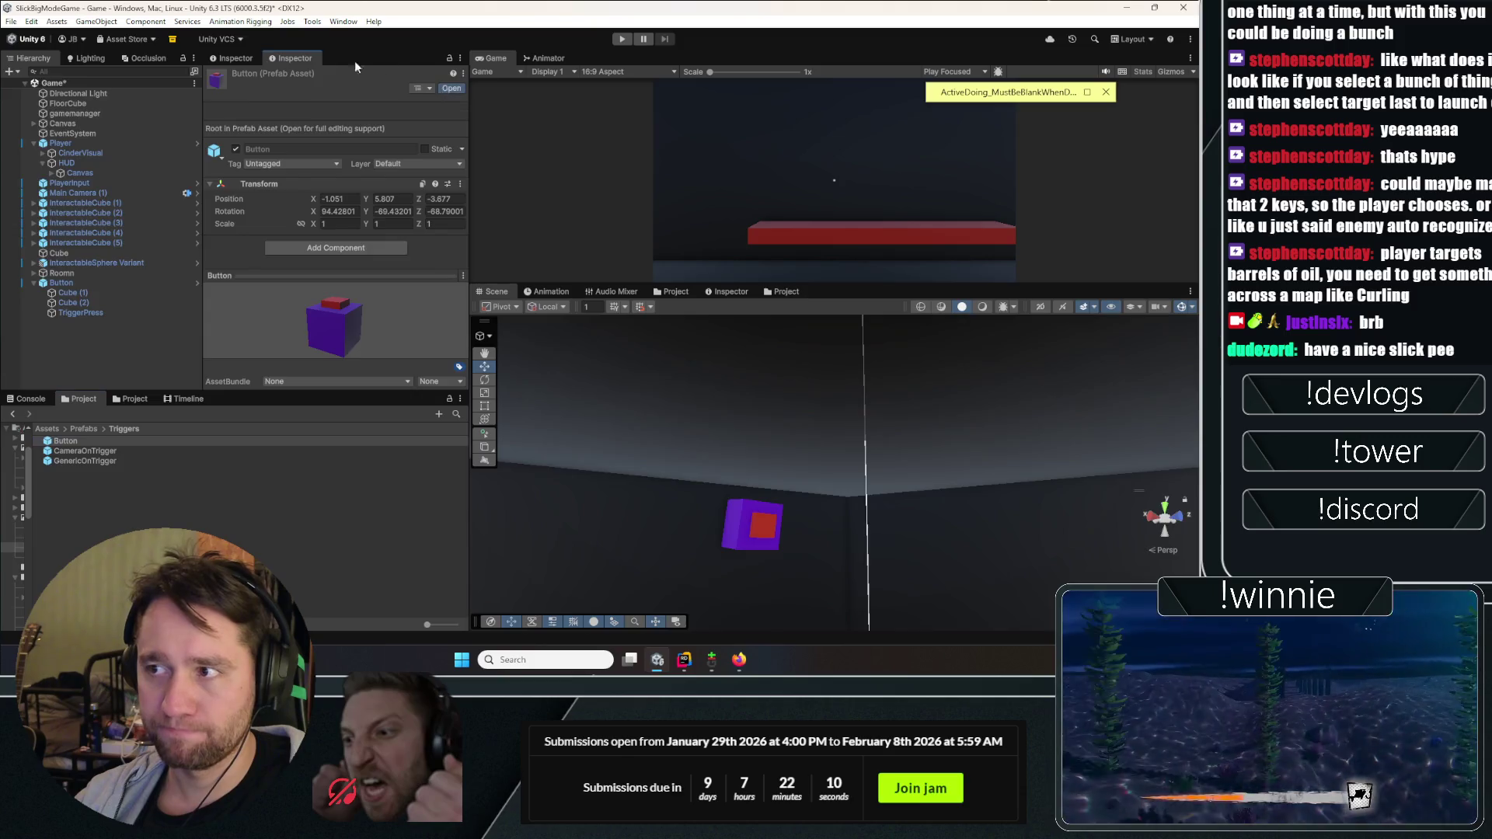
{"action": "key", "text": "Home"}
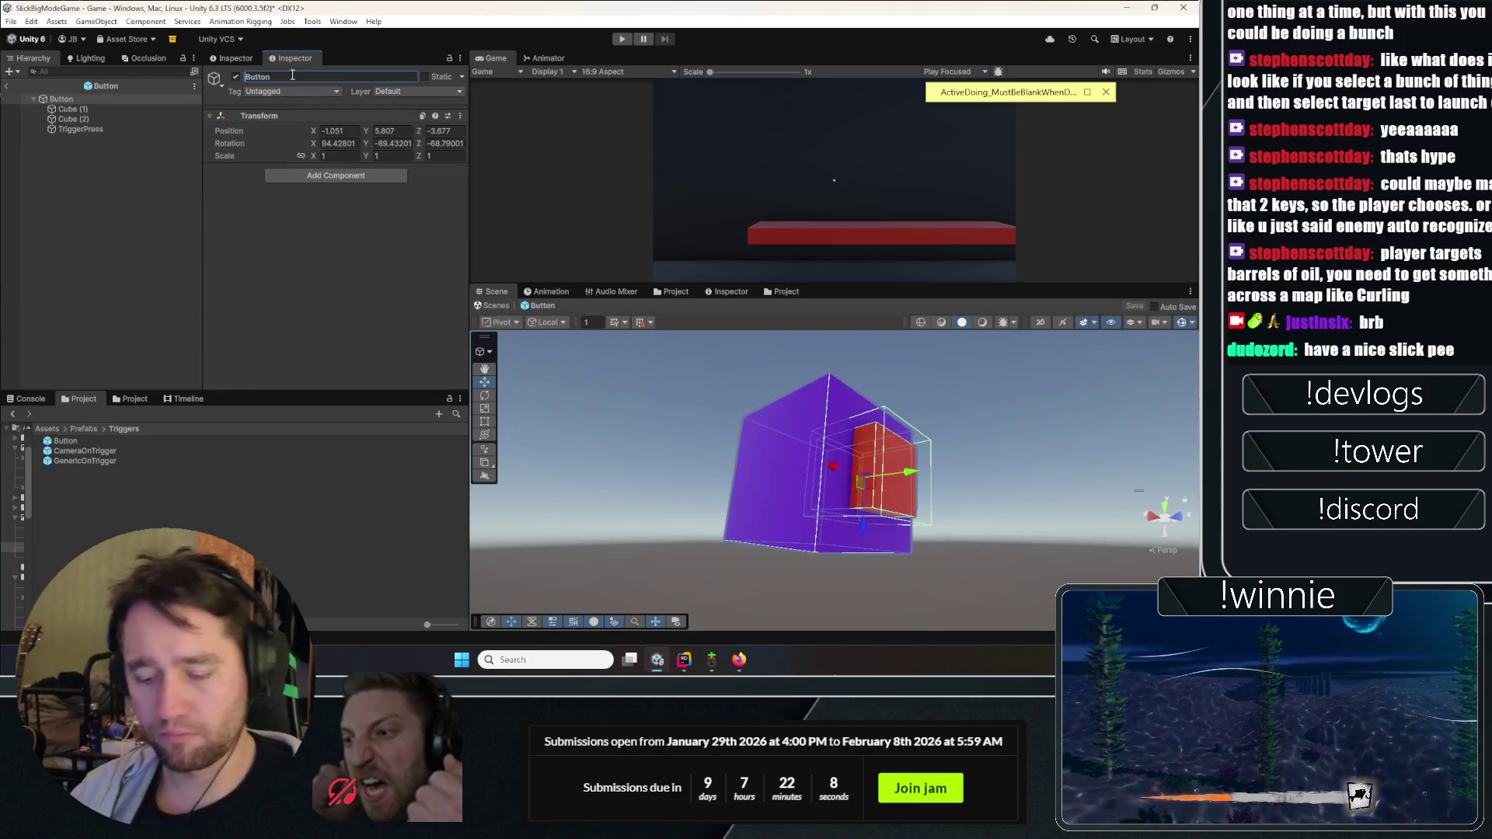
{"action": "type", "text": "Trigger"}
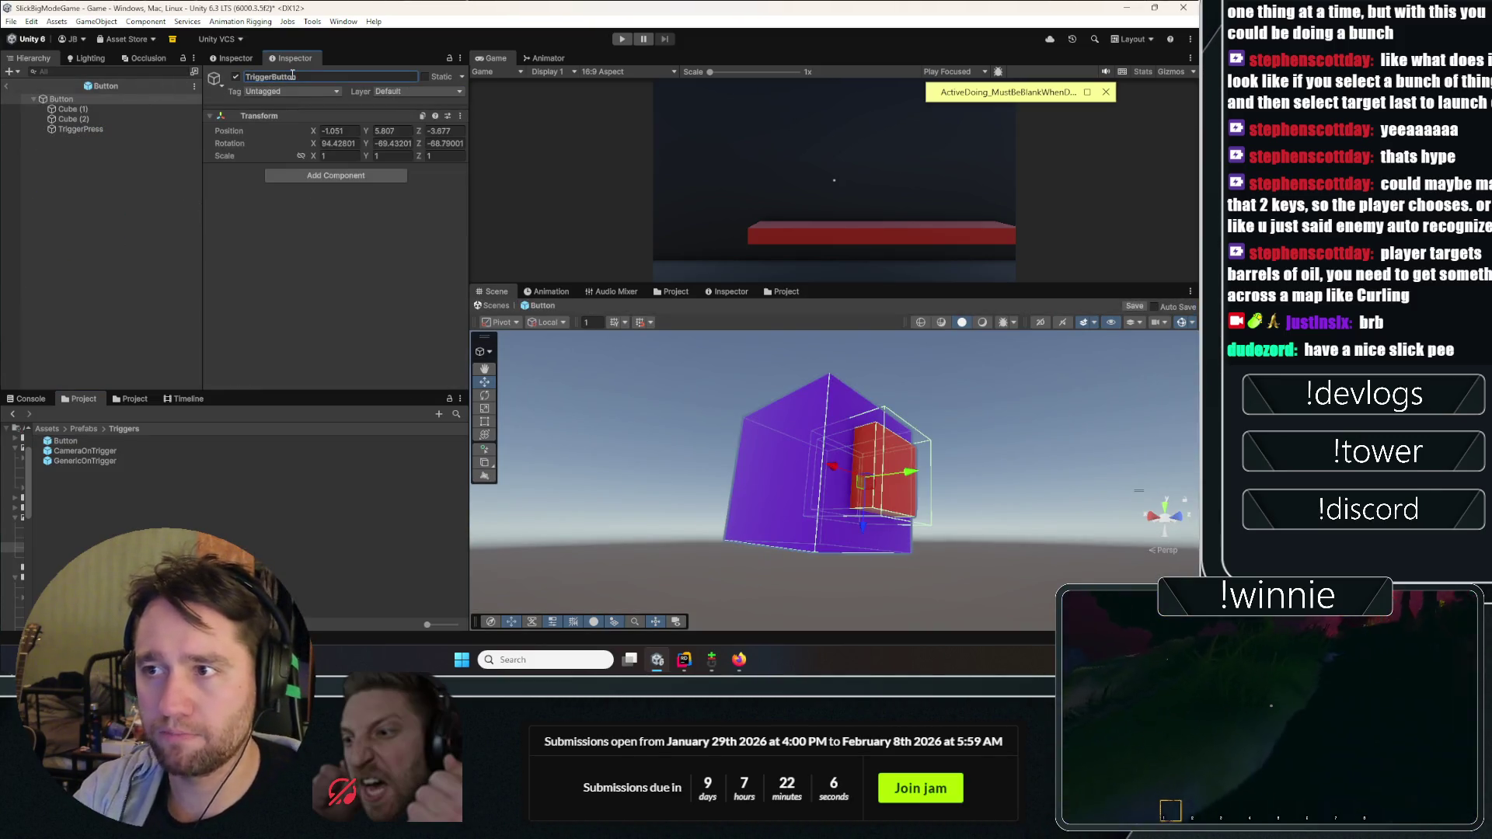
{"action": "left_click", "coordinate": [8, 86]}
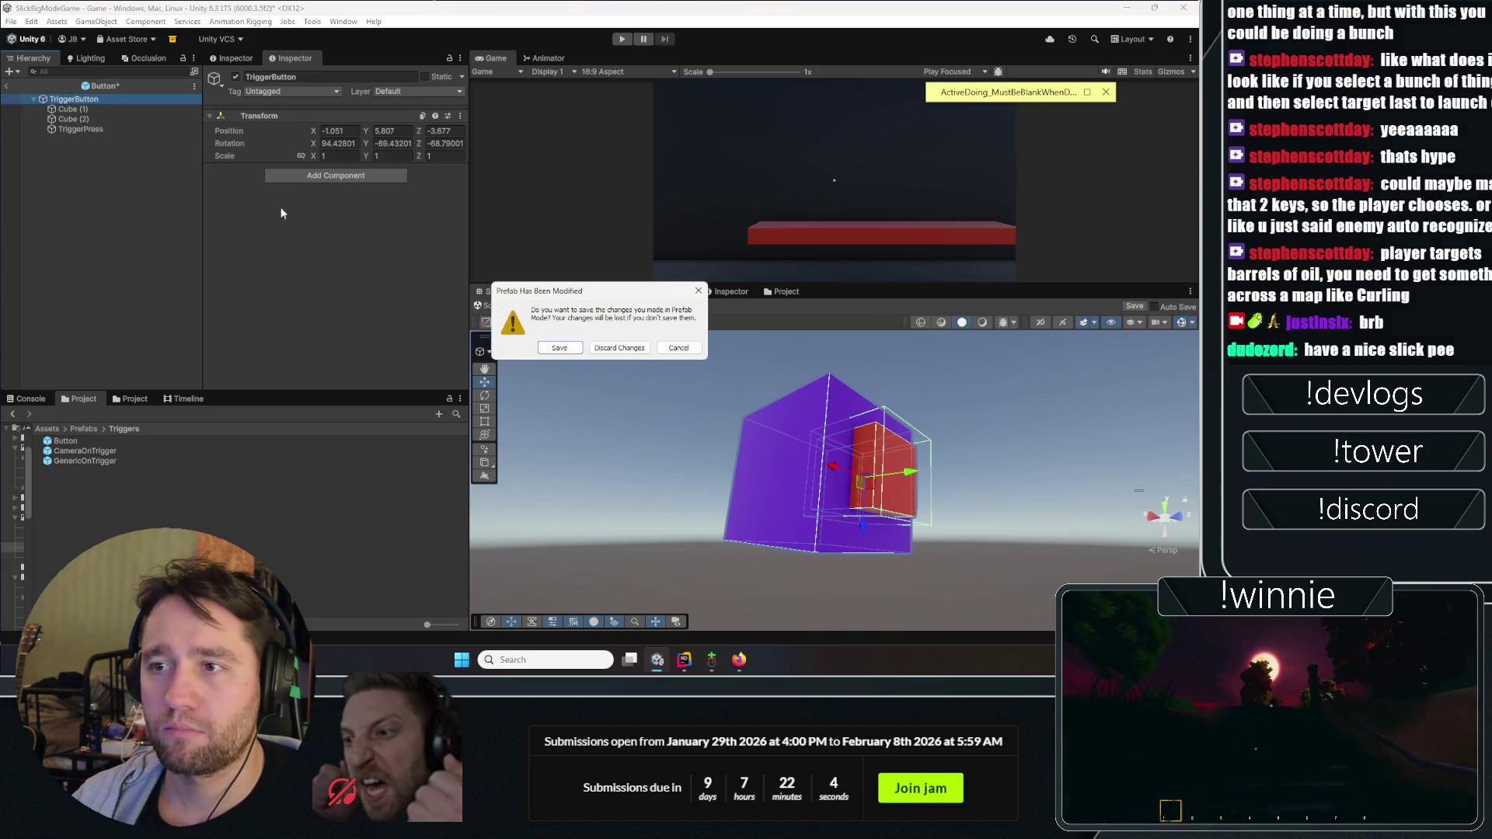
{"action": "left_click", "coordinate": [556, 346]}
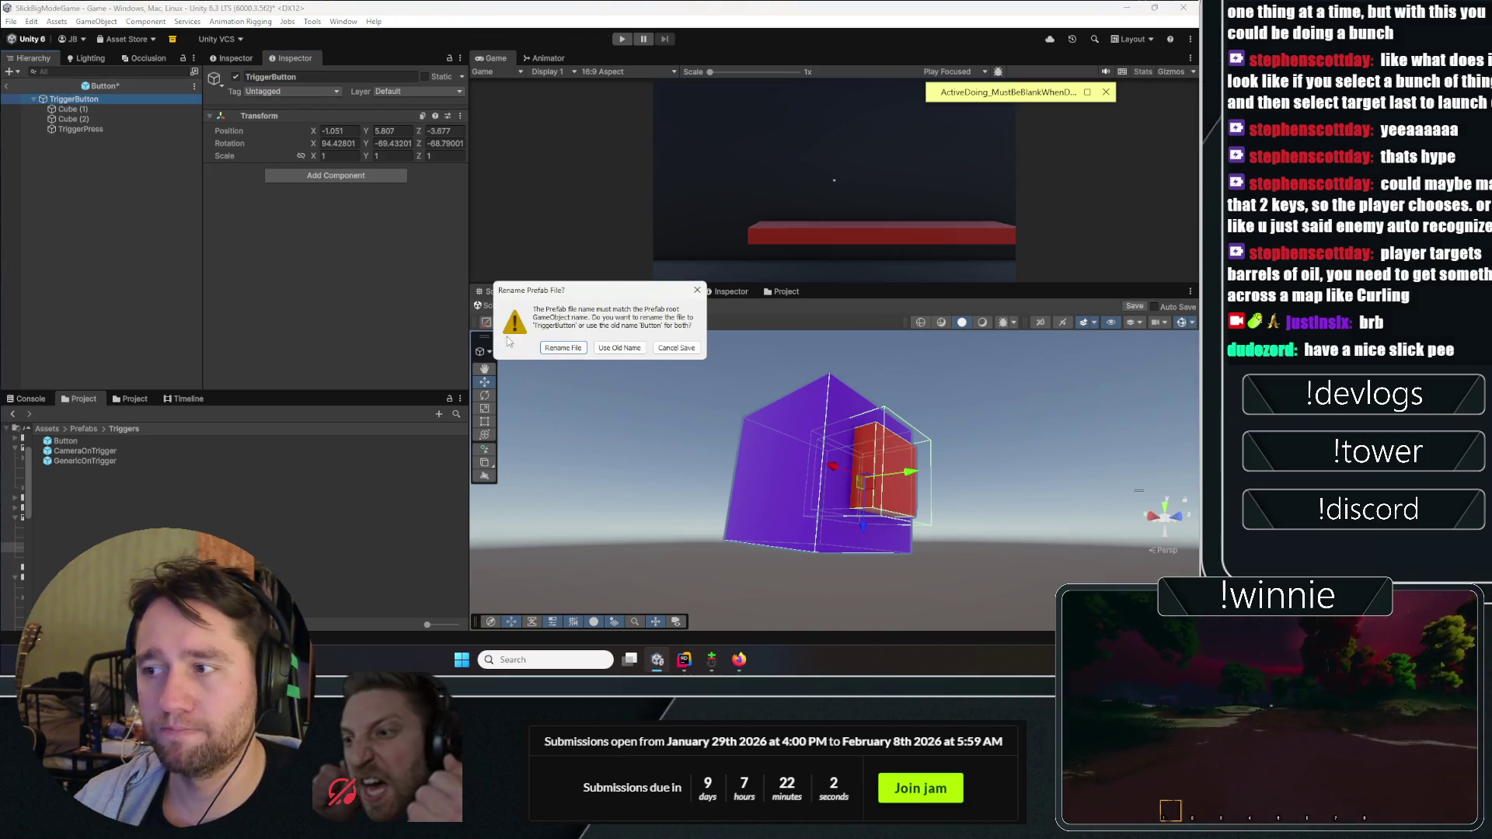
{"action": "left_click", "coordinate": [575, 351]}
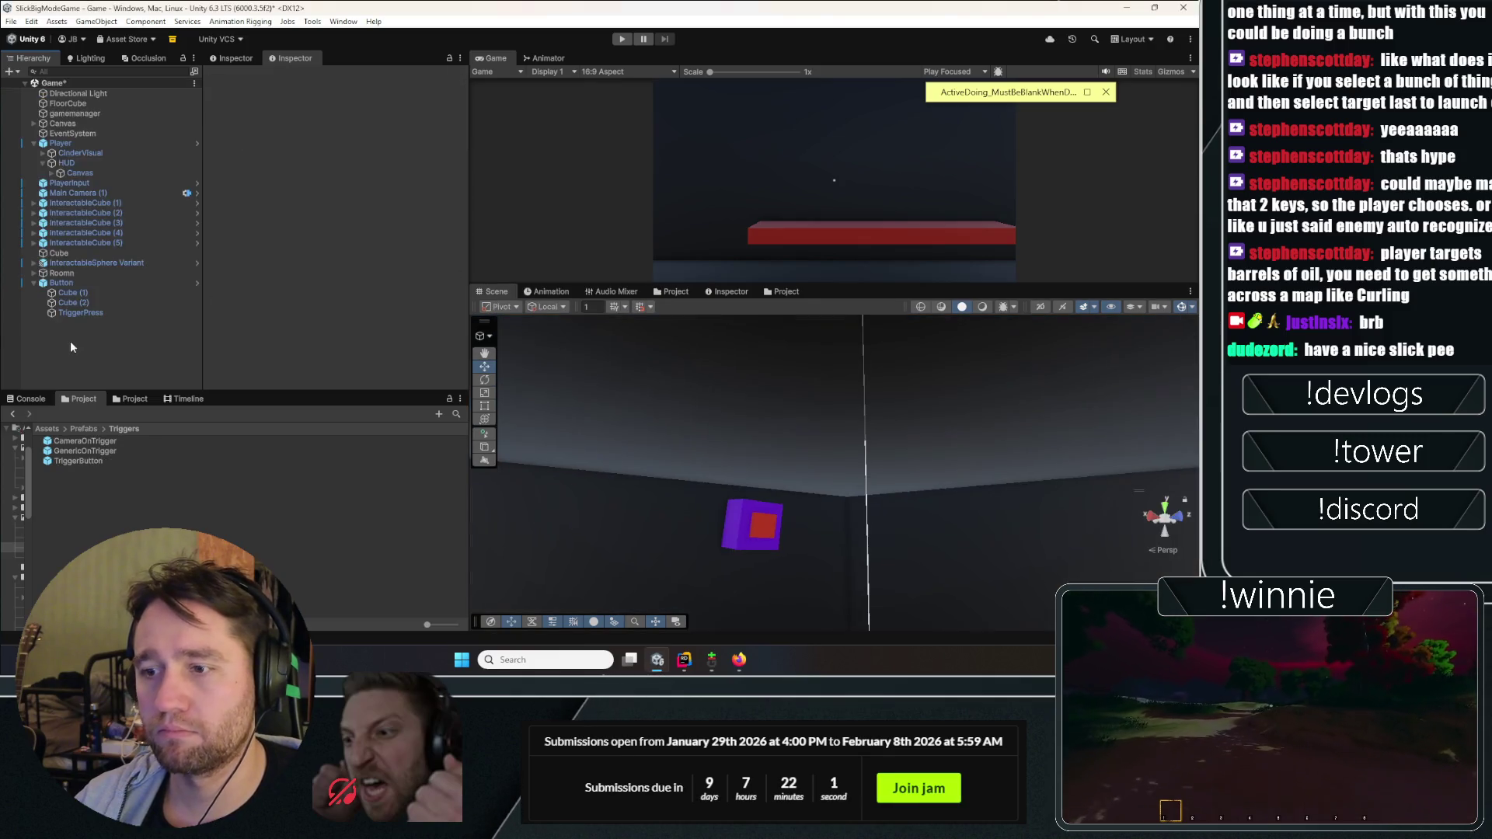
Step: Check the renamed TriggerButton instance in the scene, then deselect it
{"action": "left_click", "coordinate": [67, 286]}
{"action": "left_click", "coordinate": [291, 90]}
{"action": "left_click", "coordinate": [272, 103]}
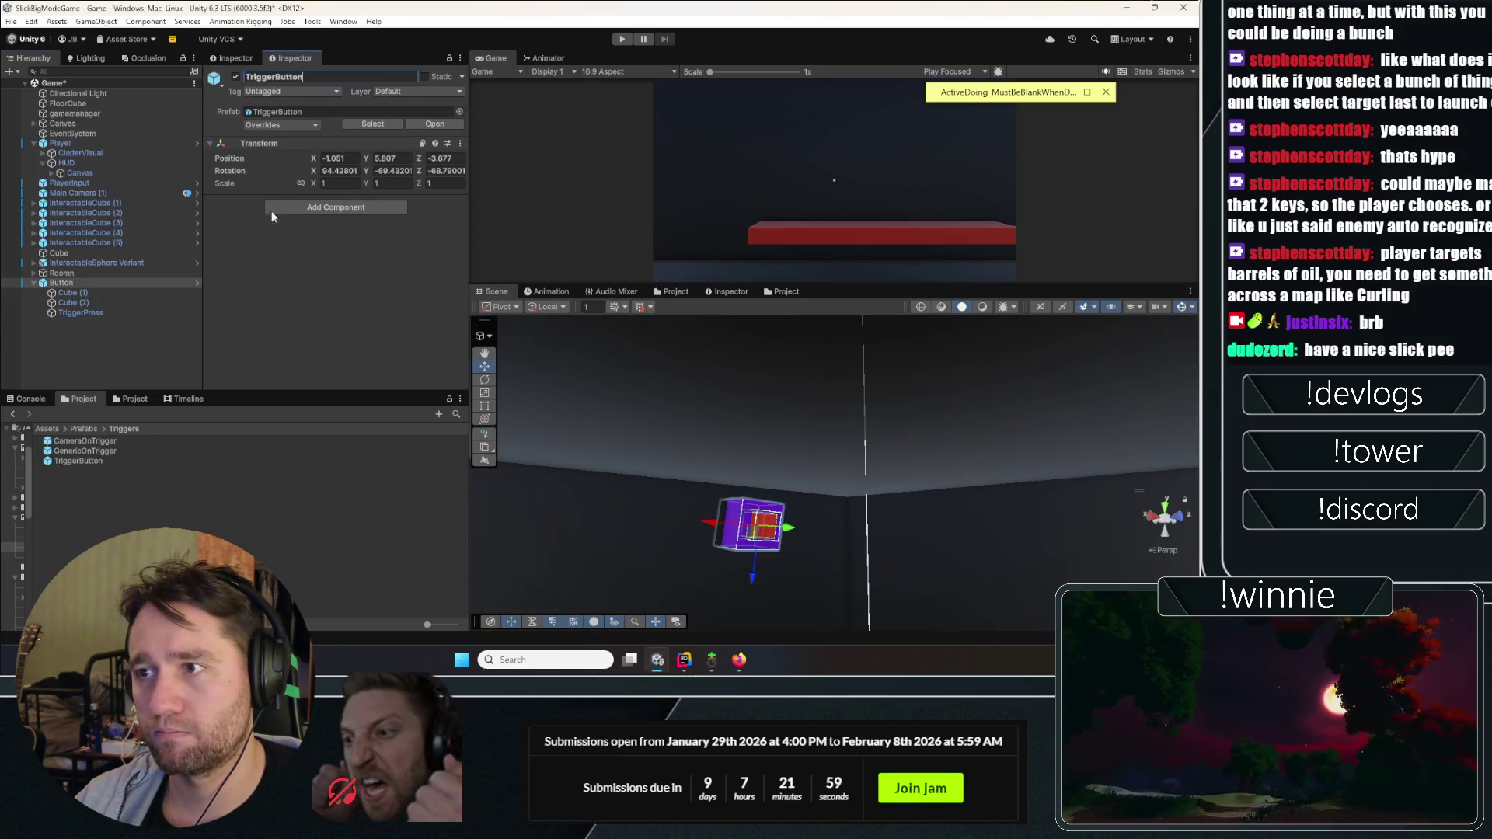
{"action": "left_click", "coordinate": [97, 355]}
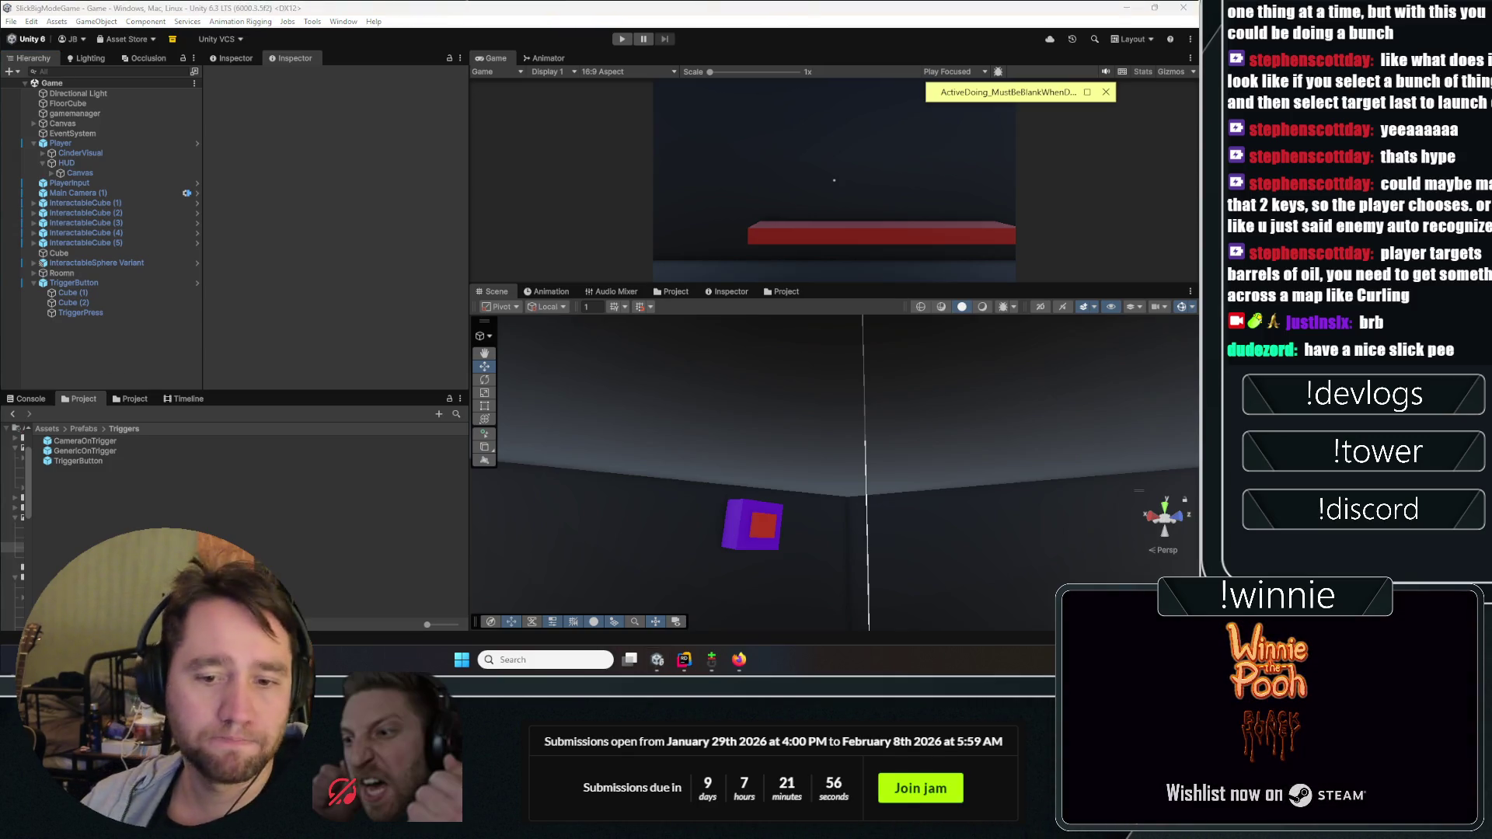
Step: Select Ceiling (1) and lower it to height 4.016
{"action": "mouse_move", "coordinate": [676, 544]}
{"action": "left_mouse_down"}
{"action": "mouse_move", "coordinate": [733, 622]}
{"action": "mouse_move", "coordinate": [989, 539]}
{"action": "left_mouse_up"}
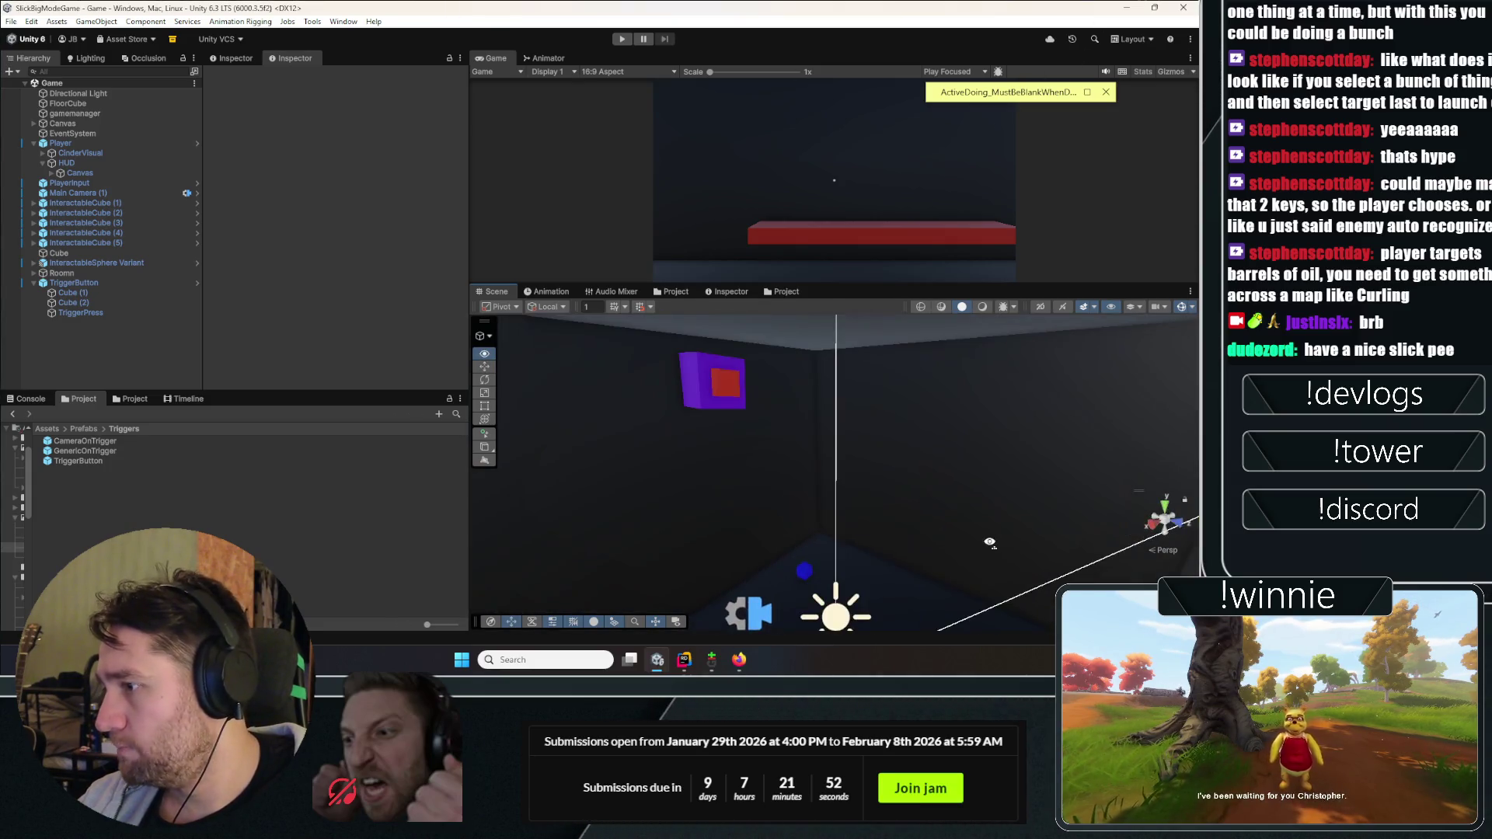
{"action": "left_click", "coordinate": [74, 283]}
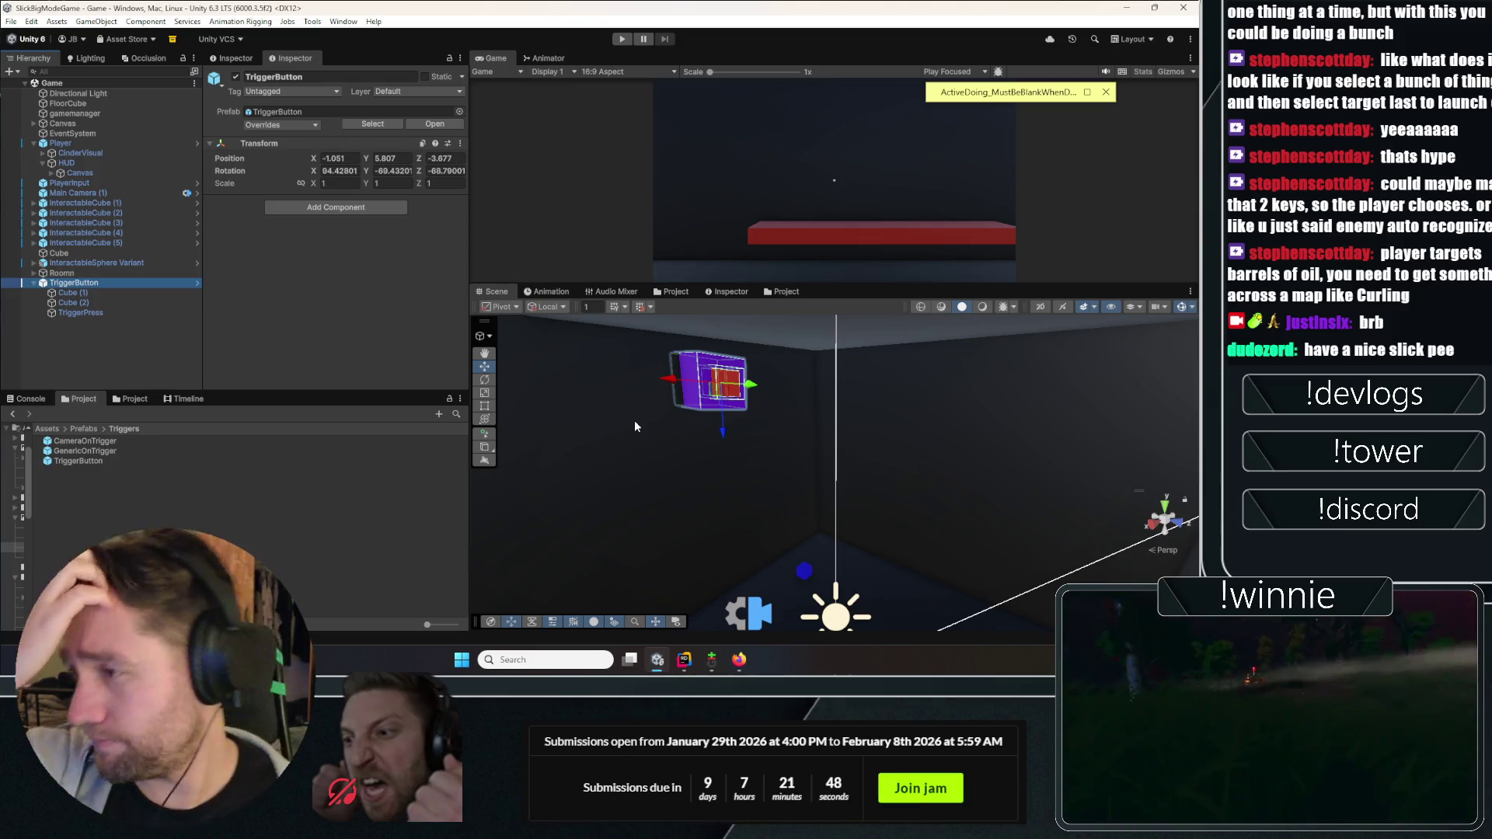
{"action": "scroll", "coordinate": [797, 405], "scroll_direction": "down", "scroll_amount": 3}
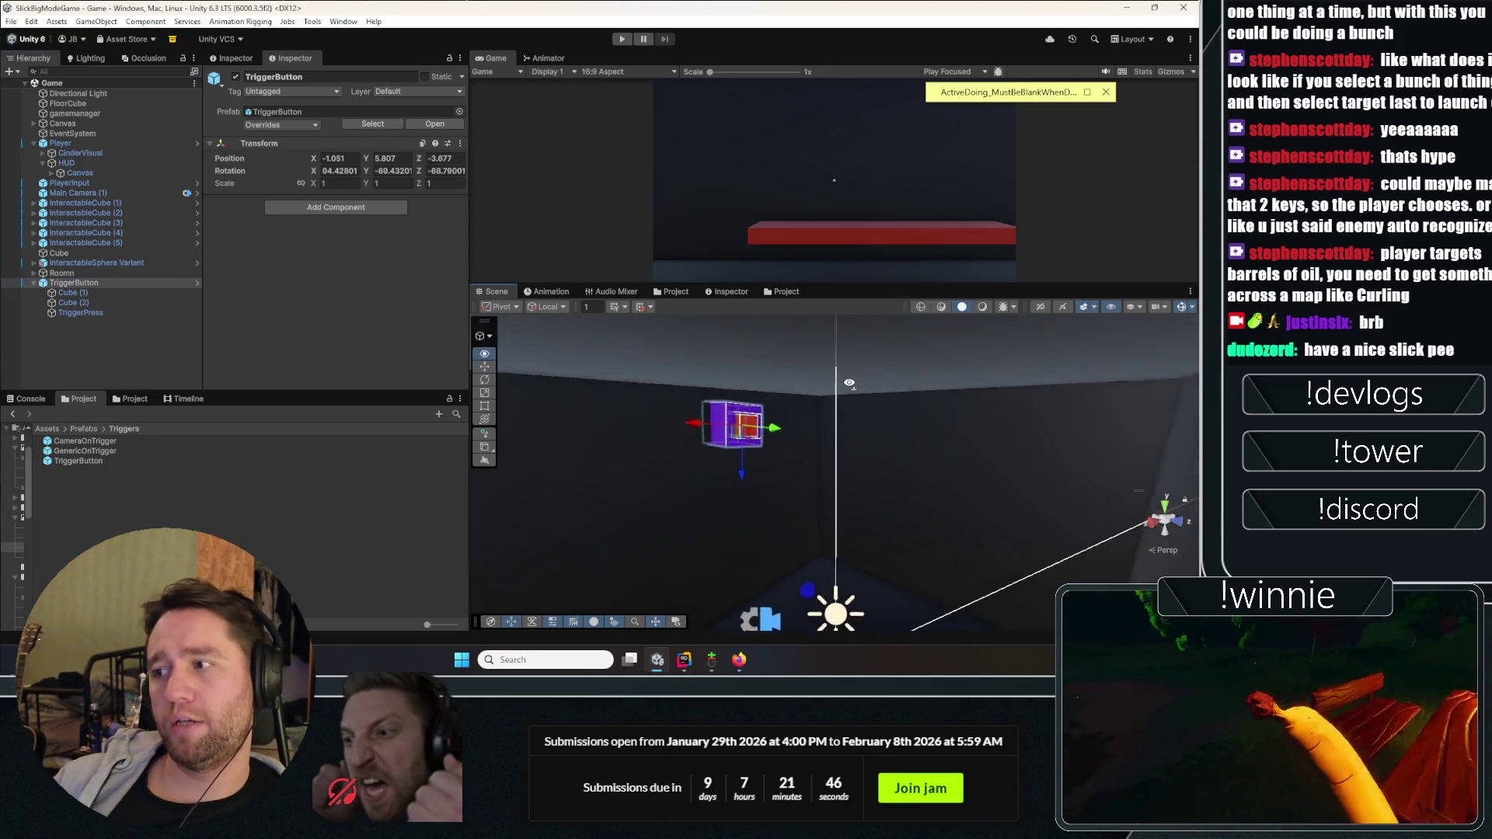
{"action": "left_click", "coordinate": [781, 393]}
{"action": "mouse_move", "coordinate": [847, 328]}
{"action": "left_mouse_down"}
{"action": "mouse_move", "coordinate": [836, 490]}
{"action": "mouse_move", "coordinate": [999, 486]}
{"action": "mouse_move", "coordinate": [1034, 436]}
{"action": "mouse_move", "coordinate": [917, 493]}
{"action": "left_mouse_up"}
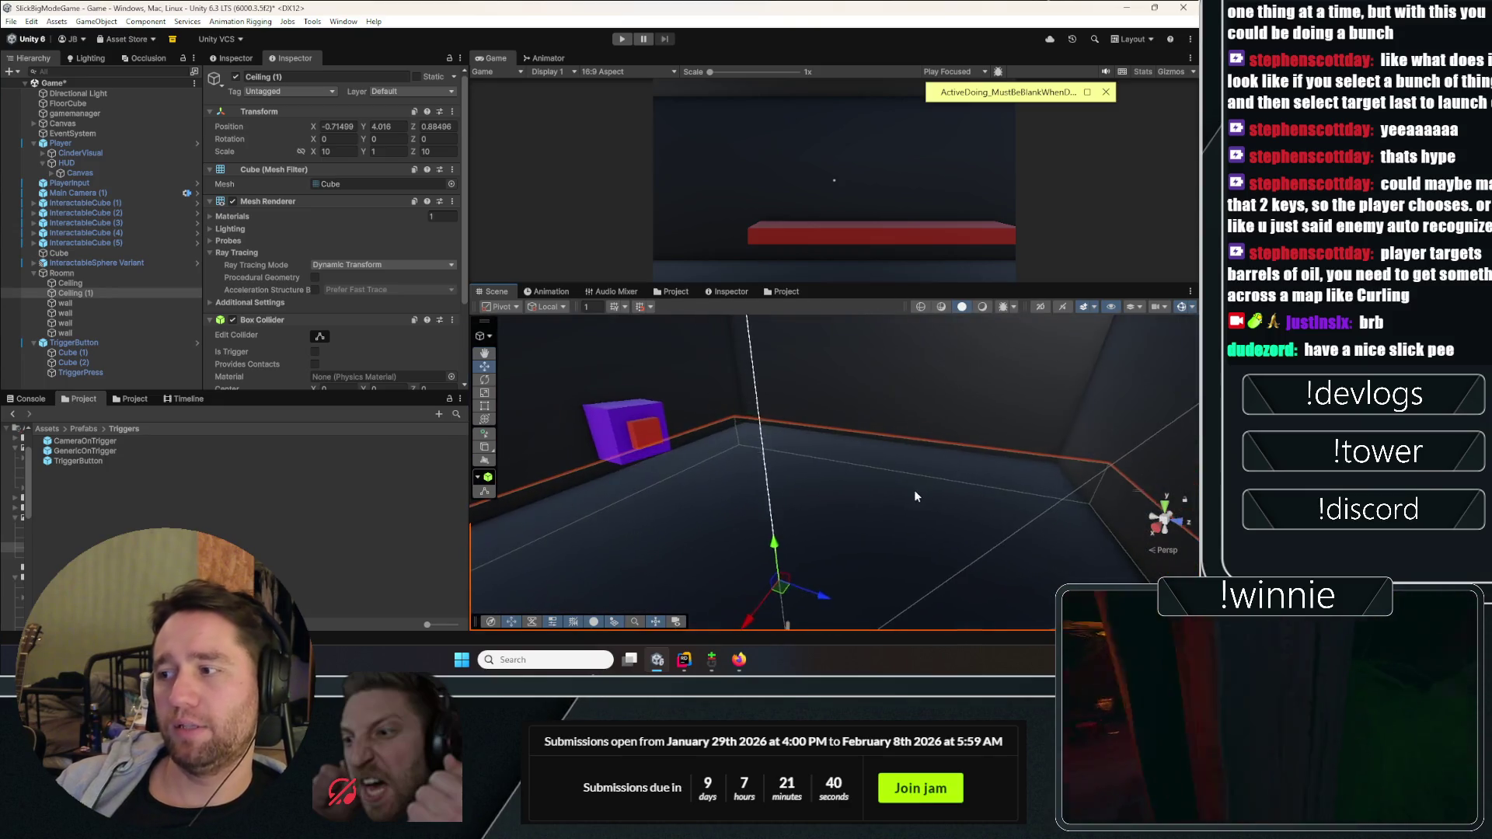
Step: Scale Ceiling (1) to X 1.86 and Z 3.63, slide it into place, and enter Play mode
{"action": "mouse_move", "coordinate": [689, 389]}
{"action": "left_mouse_down"}
{"action": "mouse_move", "coordinate": [632, 399]}
{"action": "mouse_move", "coordinate": [646, 375]}
{"action": "left_mouse_up"}
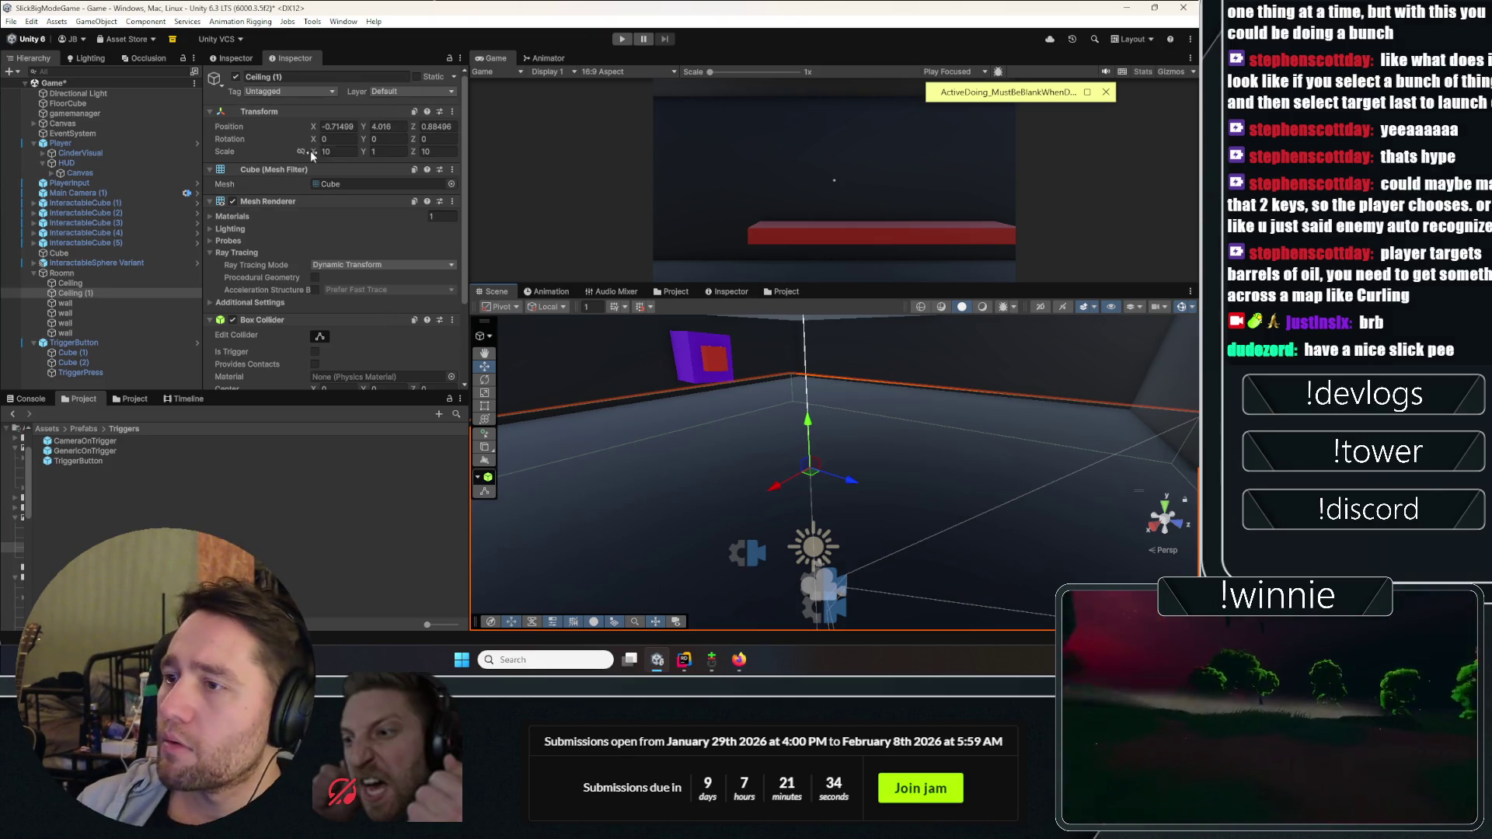
{"action": "mouse_move", "coordinate": [315, 151]}
{"action": "left_mouse_down"}
{"action": "mouse_move", "coordinate": [115, 190]}
{"action": "mouse_move", "coordinate": [144, 184]}
{"action": "left_mouse_up"}
{"action": "left_click_drag", "start_coordinate": [416, 150], "coordinate": [371, 152]}
{"action": "mouse_move", "coordinate": [807, 469]}
{"action": "left_mouse_down"}
{"action": "mouse_move", "coordinate": [641, 365]}
{"action": "mouse_move", "coordinate": [869, 392]}
{"action": "mouse_move", "coordinate": [589, 199]}
{"action": "left_mouse_up"}
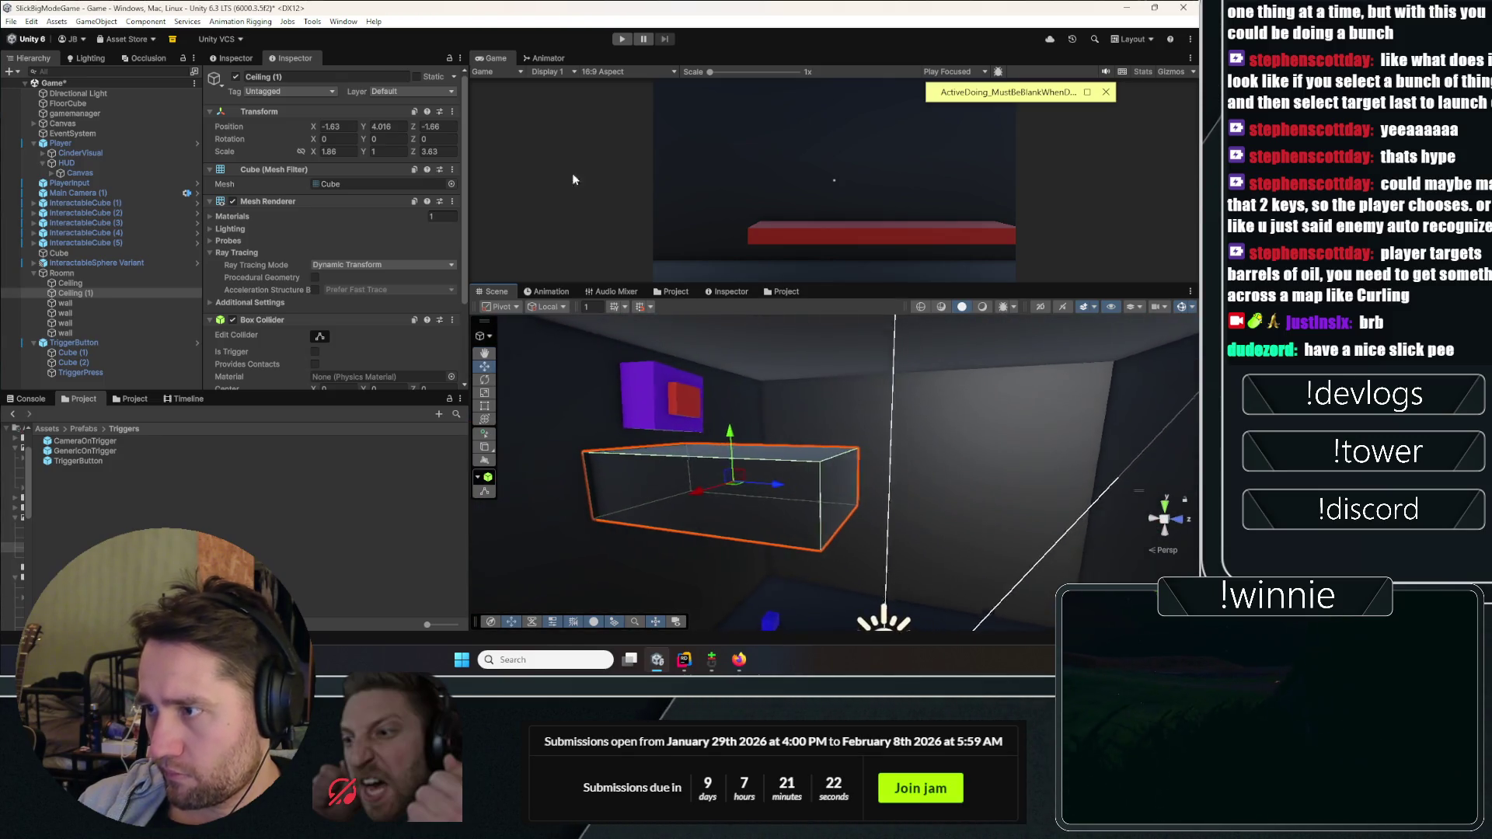
{"action": "left_click", "coordinate": [622, 39]}
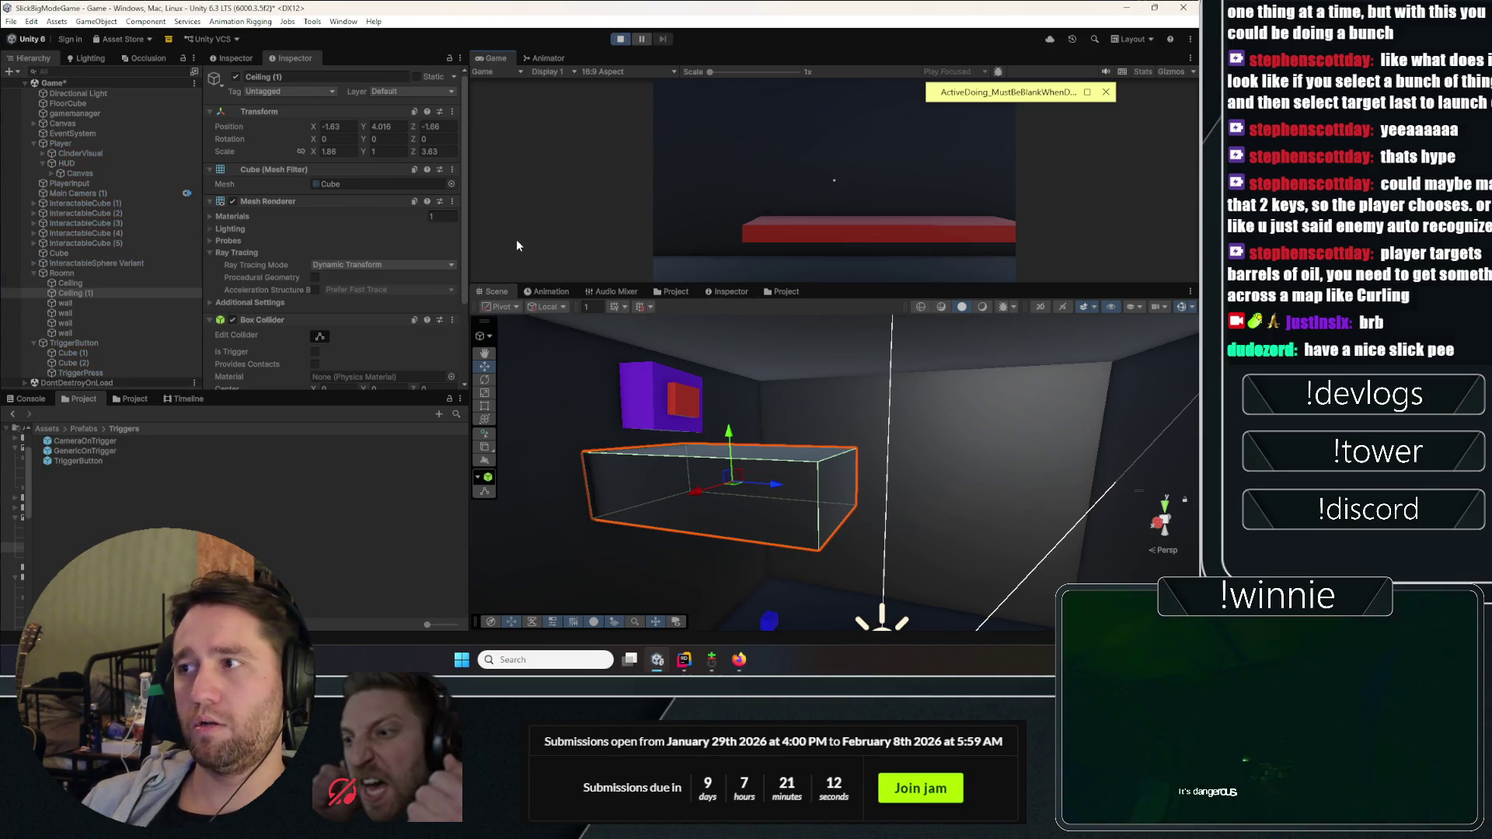
Step: Maximize the Game view, walk toward the blue cubes and sphere, then stop Play mode
{"action": "double_click", "coordinate": [492, 59]}
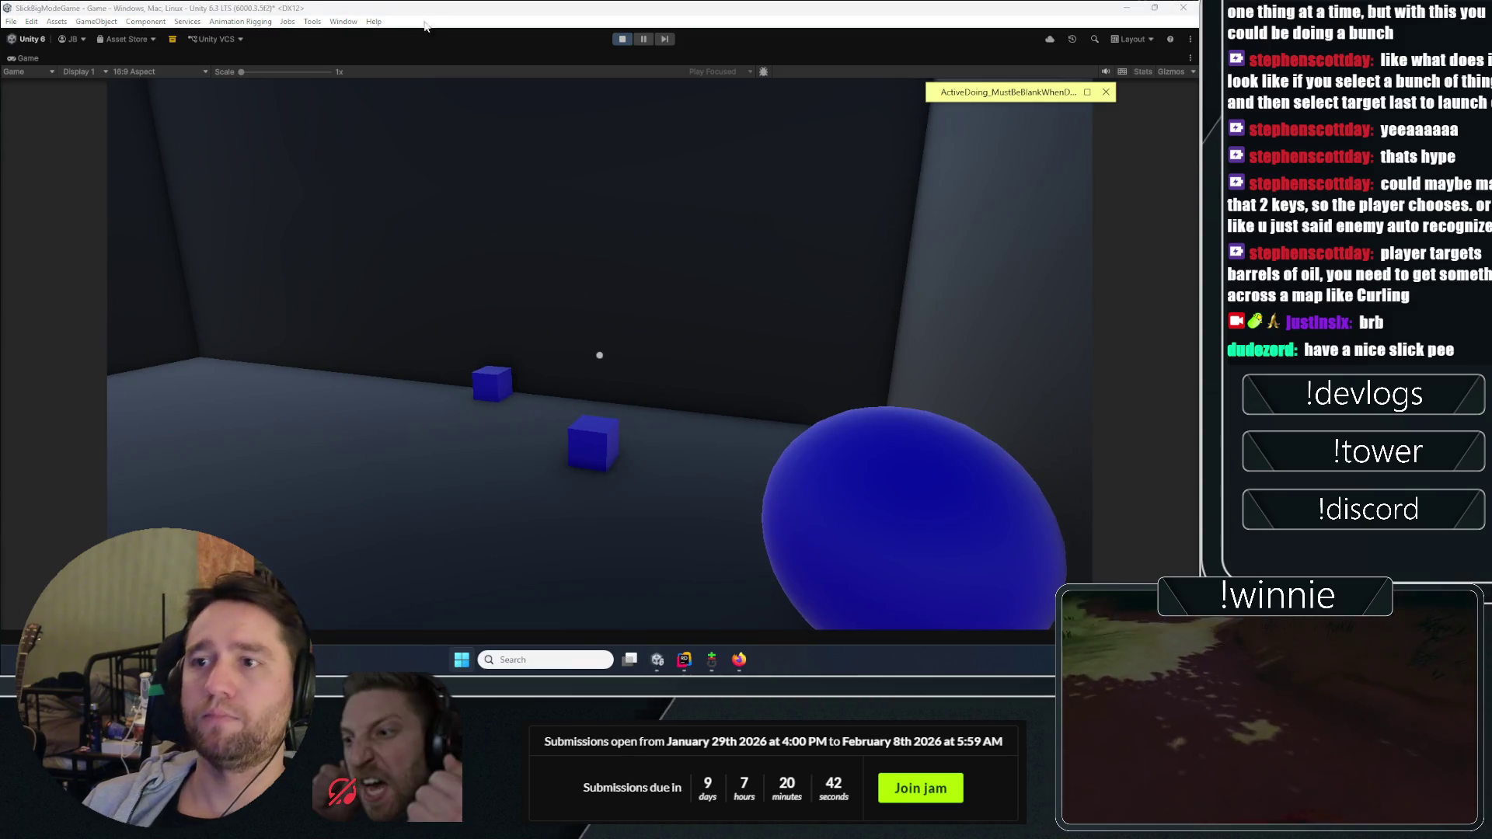
{"action": "left_click", "coordinate": [624, 42]}
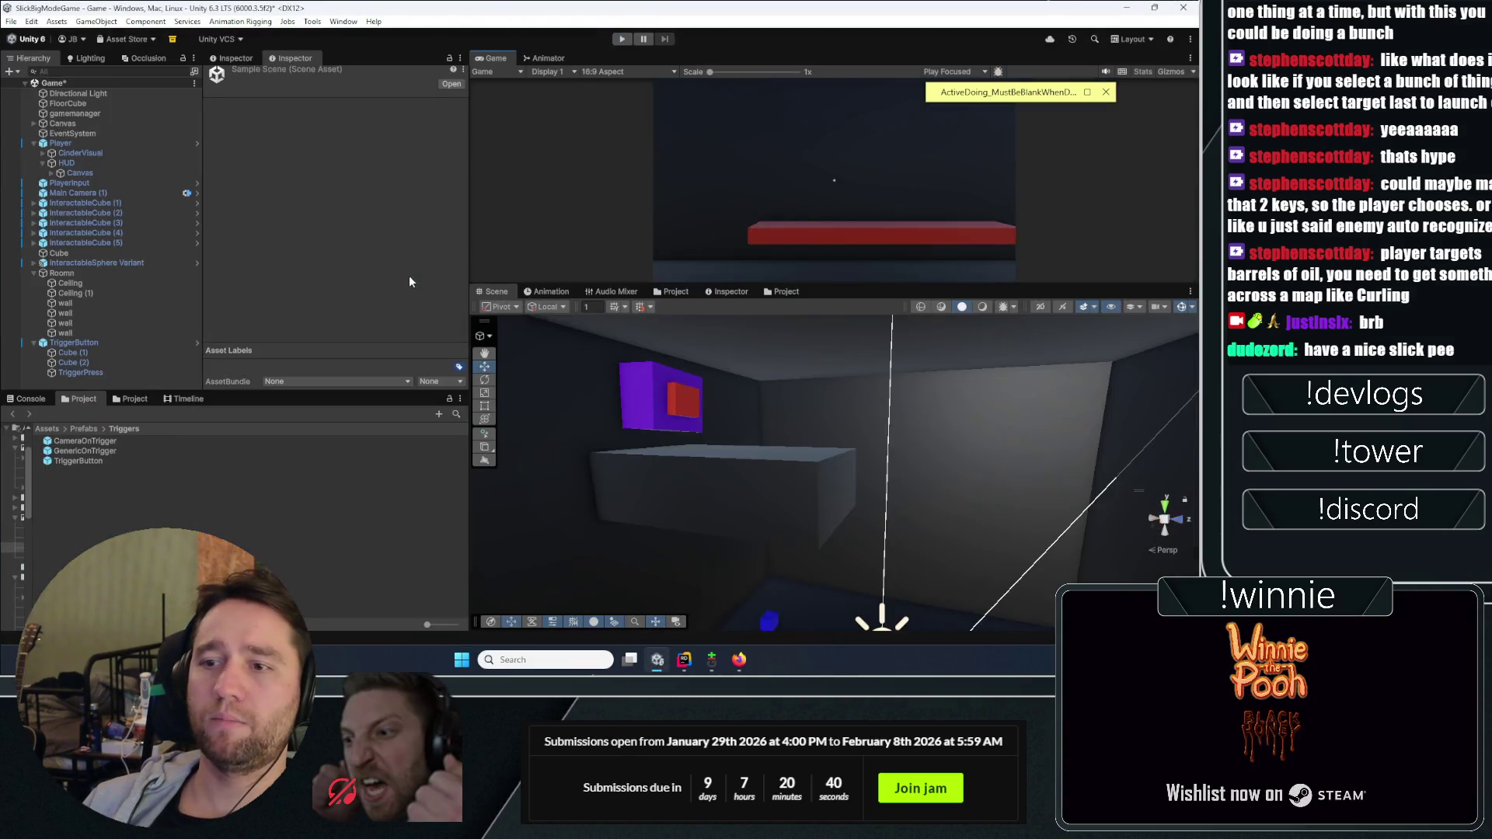
{"action": "left_click", "coordinate": [90, 383]}
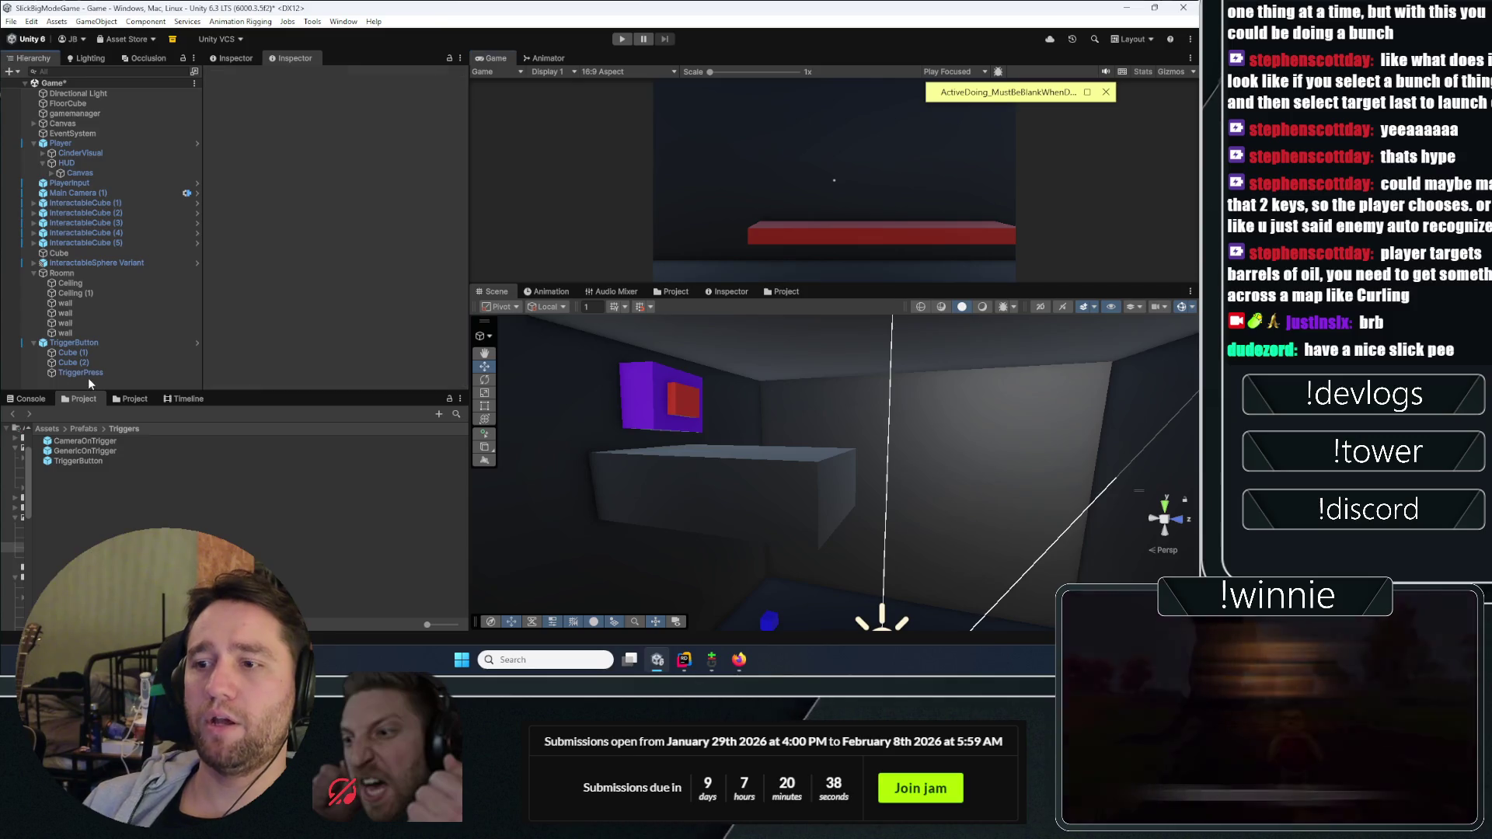
{"action": "left_click", "coordinate": [690, 513]}
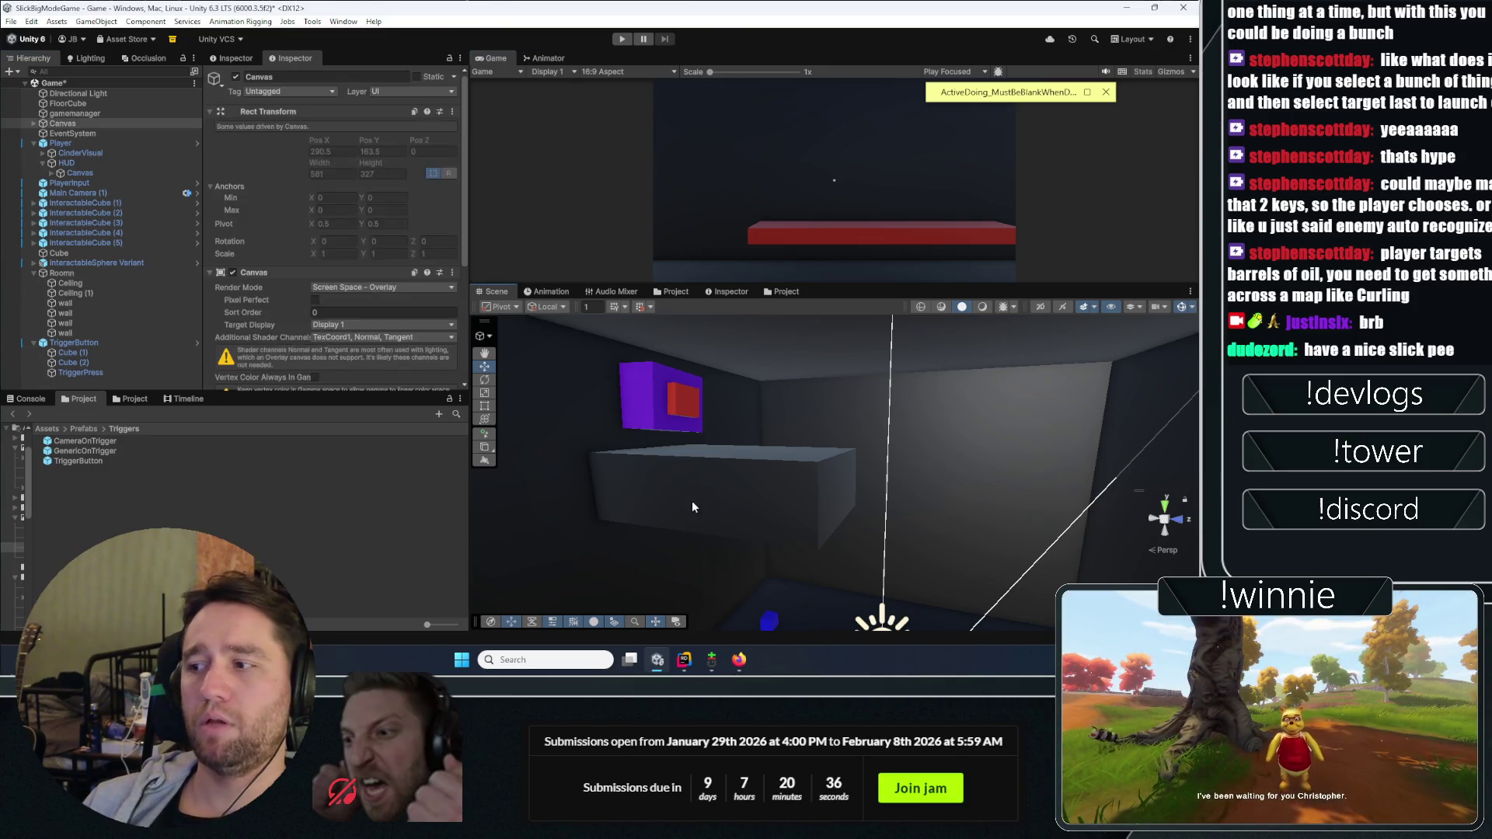
{"action": "left_click", "coordinate": [700, 474]}
{"action": "left_click", "coordinate": [85, 292]}
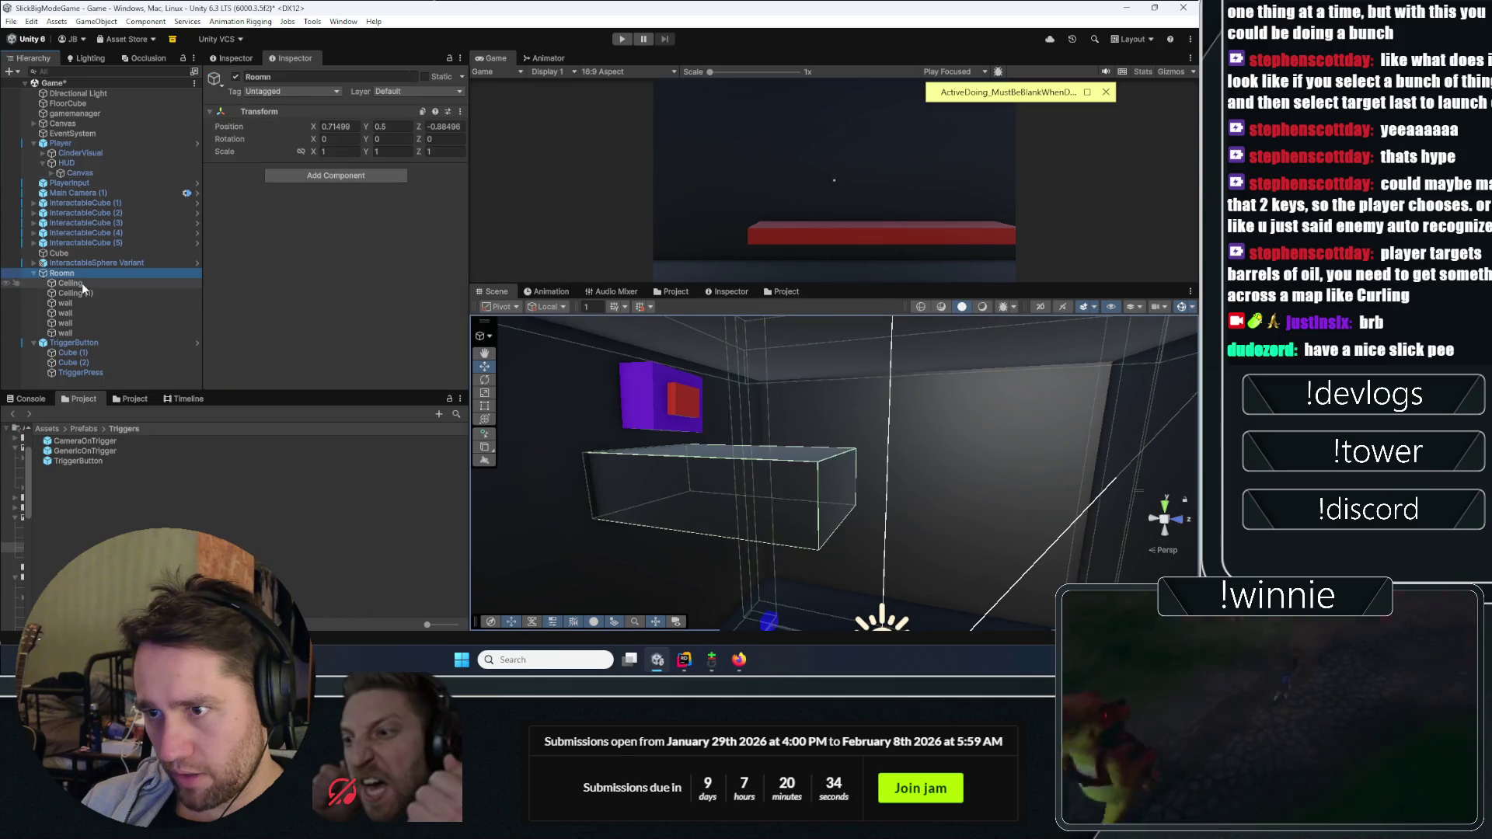
{"action": "key", "text": "ctrl+d"}
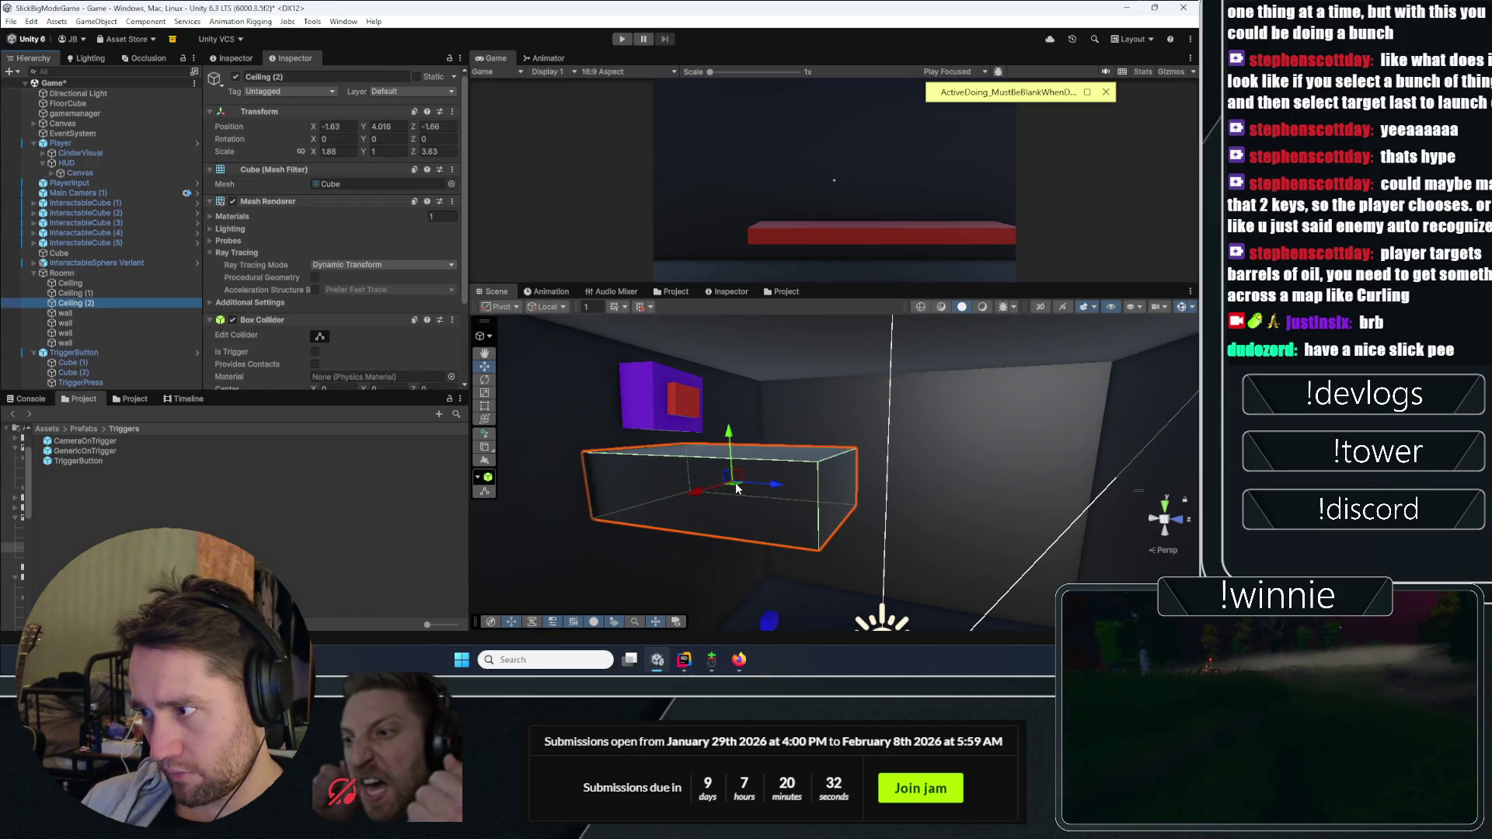
{"action": "left_click_drag", "start_coordinate": [724, 477], "coordinate": [712, 512]}
{"action": "mouse_move", "coordinate": [703, 458]}
{"action": "left_mouse_down"}
{"action": "mouse_move", "coordinate": [707, 338]}
{"action": "mouse_move", "coordinate": [707, 369]}
{"action": "left_mouse_up"}
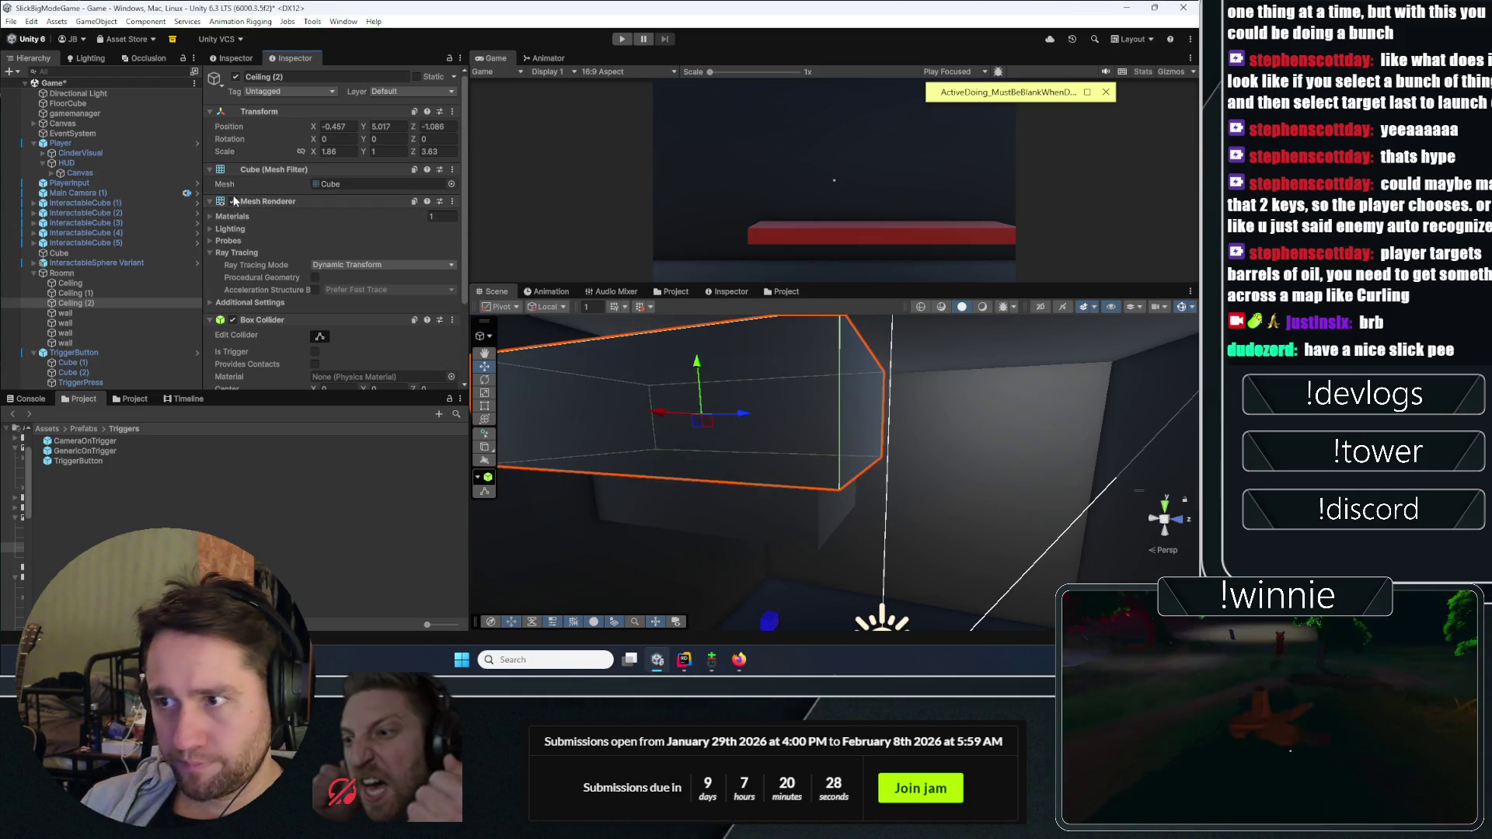
{"action": "left_click", "coordinate": [233, 205]}
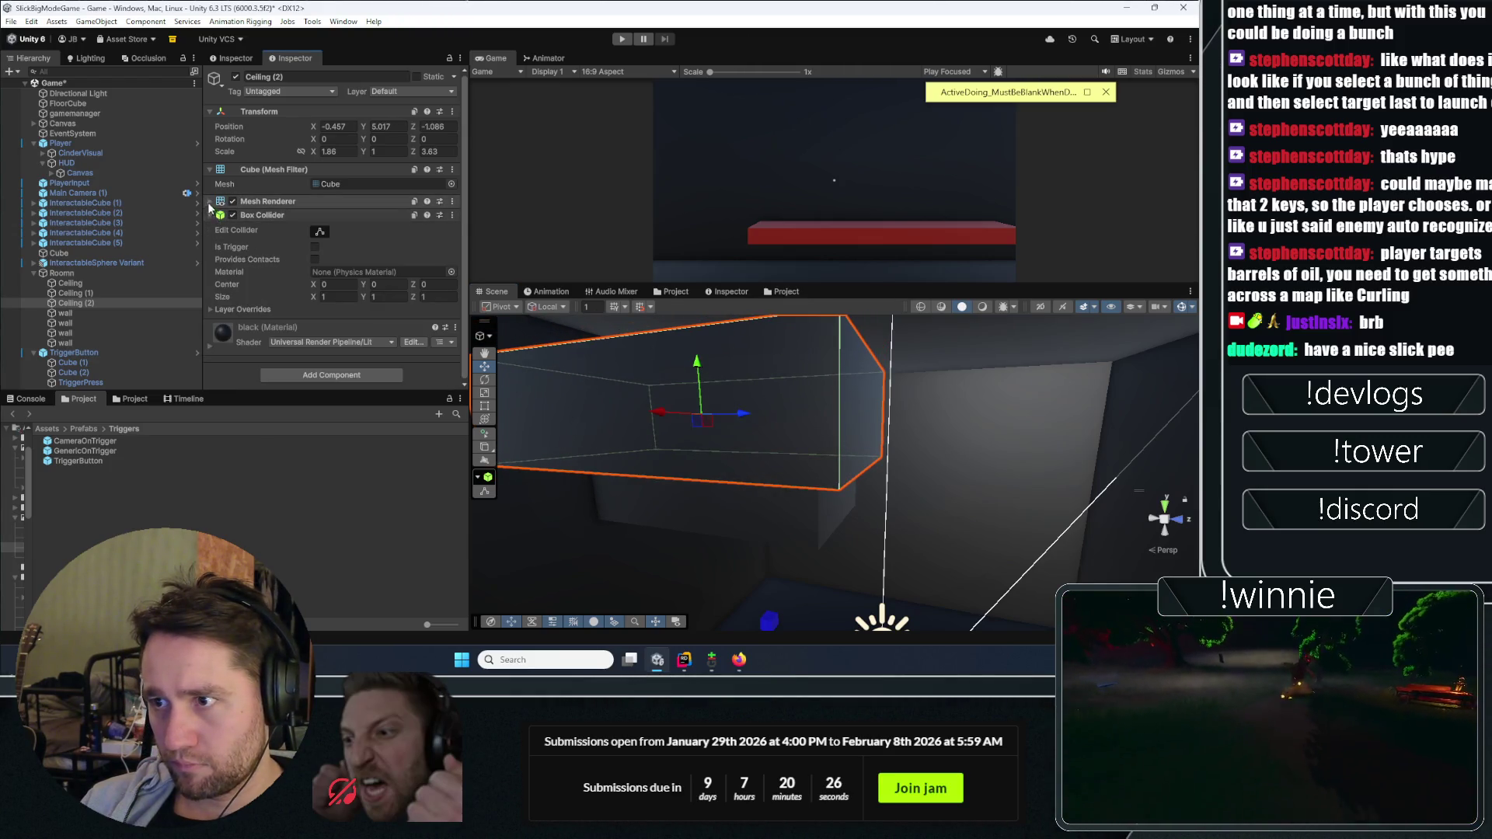
{"action": "left_click", "coordinate": [209, 202]}
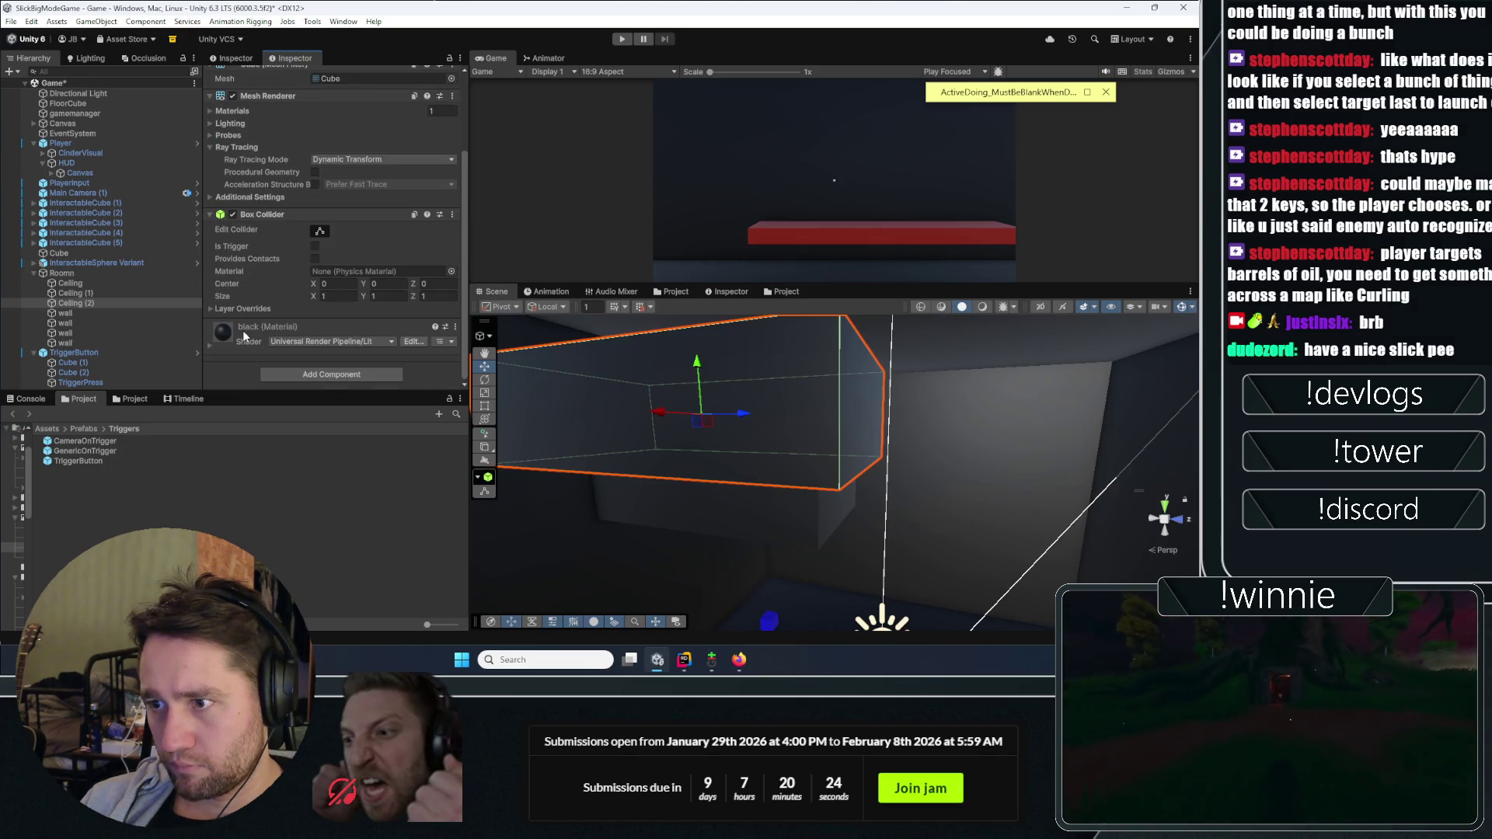
Step: Duplicate the black material and name the copy TransparentBlack
{"action": "left_click", "coordinate": [435, 327]}
{"action": "left_click", "coordinate": [497, 380]}
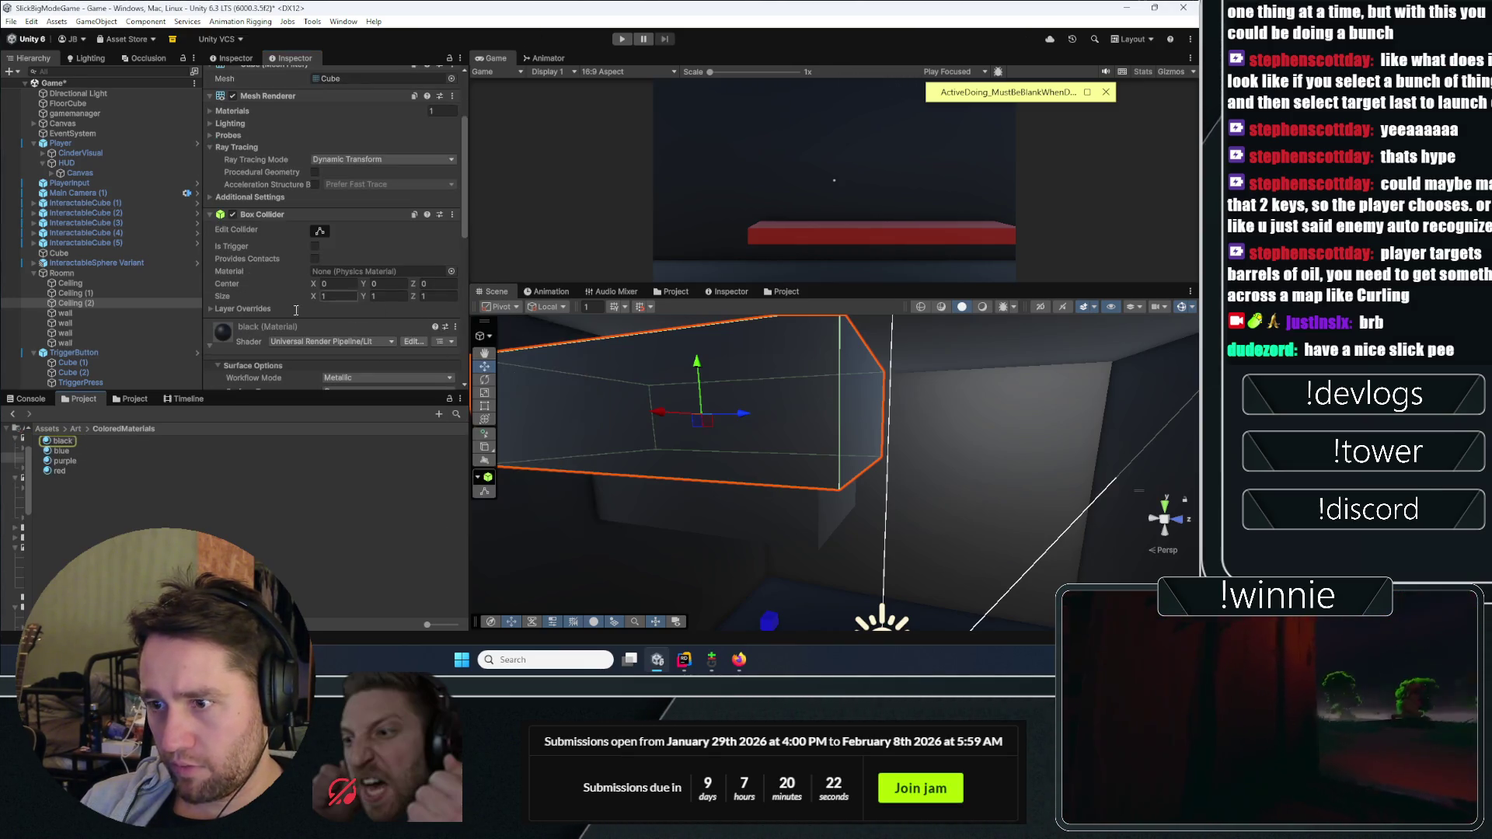
{"action": "left_click", "coordinate": [93, 440]}
{"action": "key", "text": "ctrl+d"}
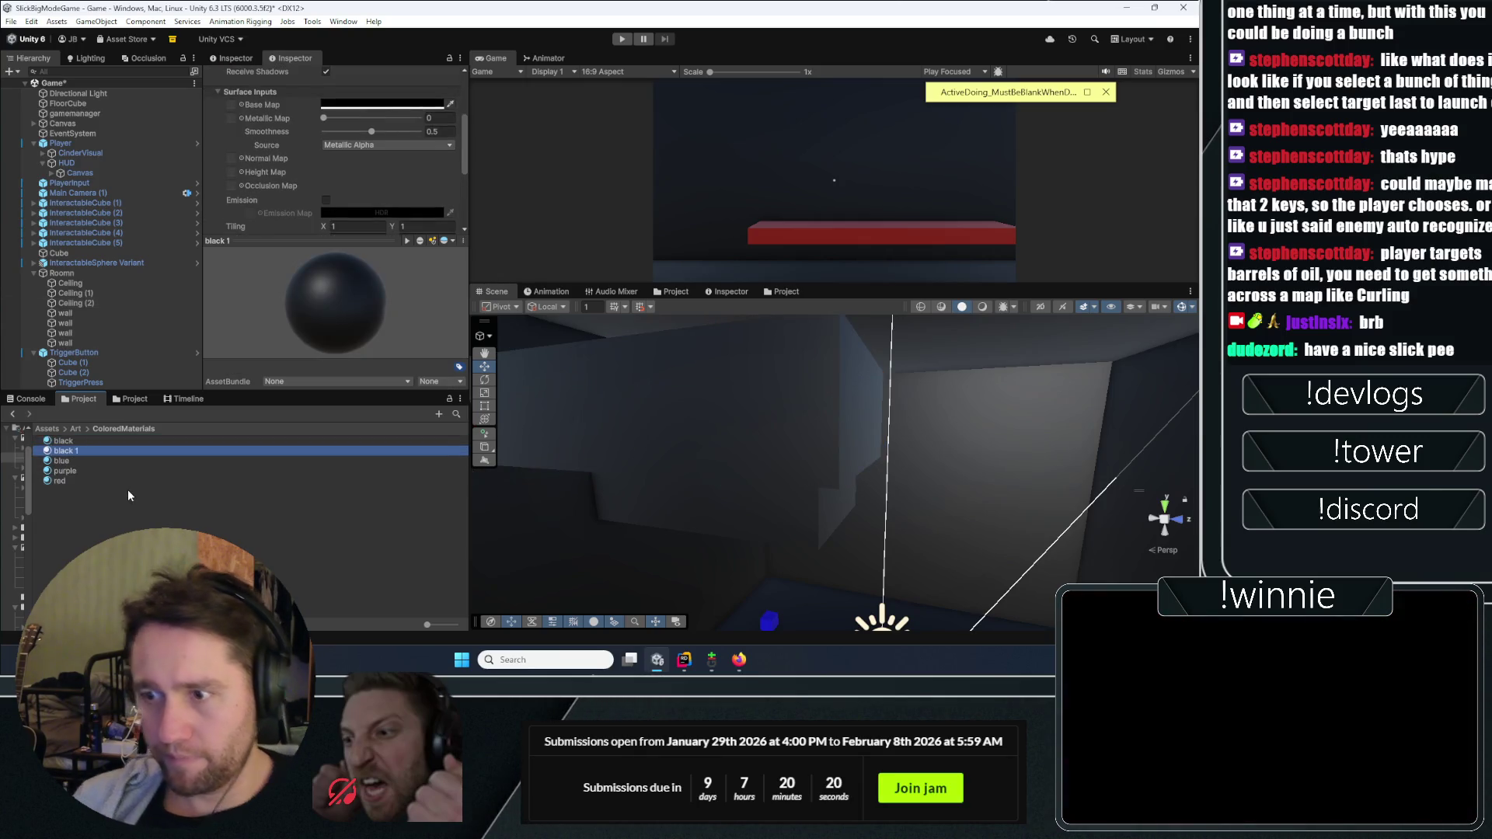
{"action": "key", "text": "F2"}
{"action": "type", "text": "T"}
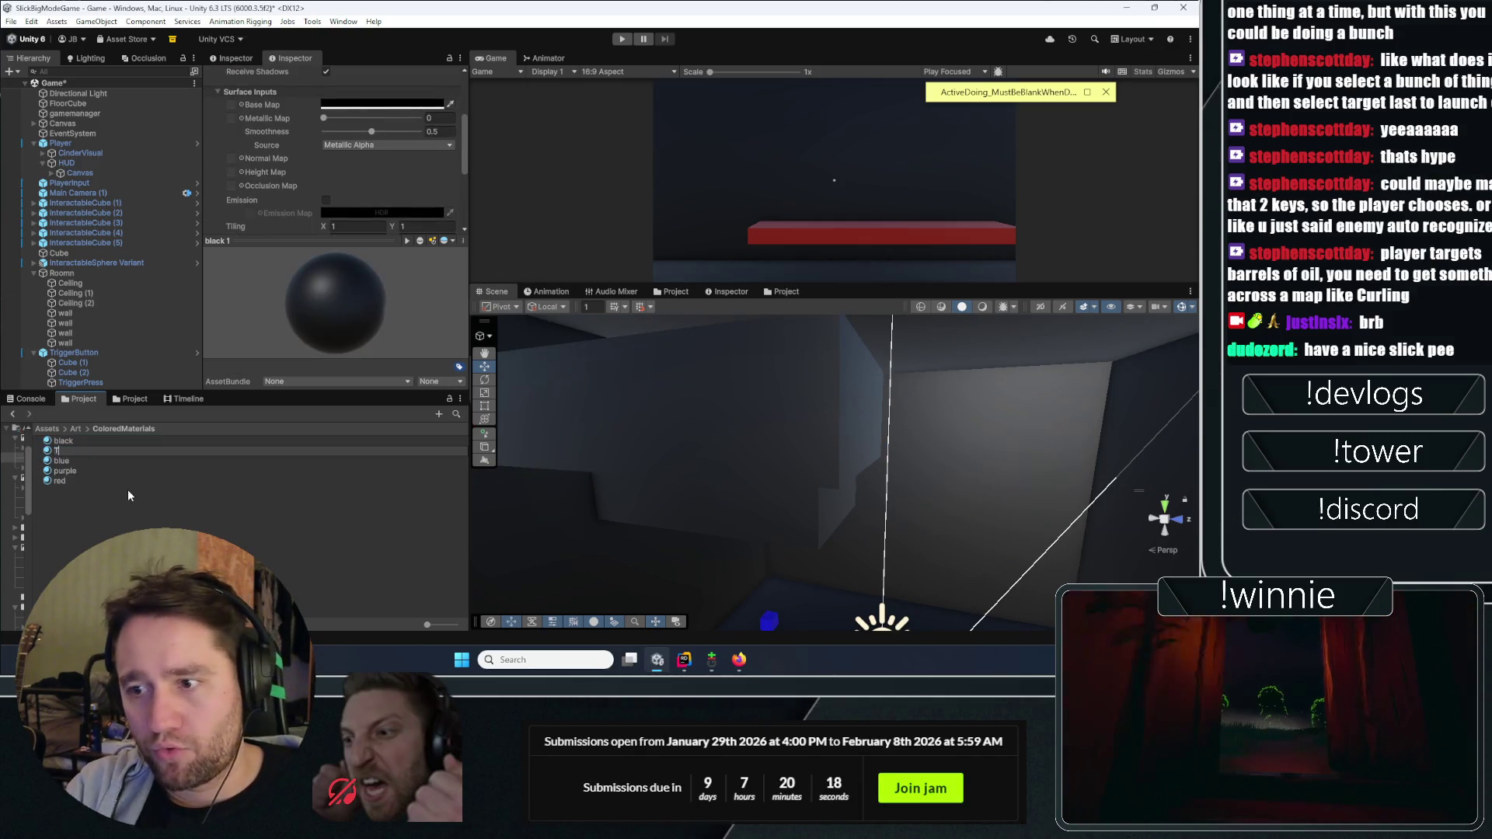
{"action": "type", "text": "ransparentBlack"}
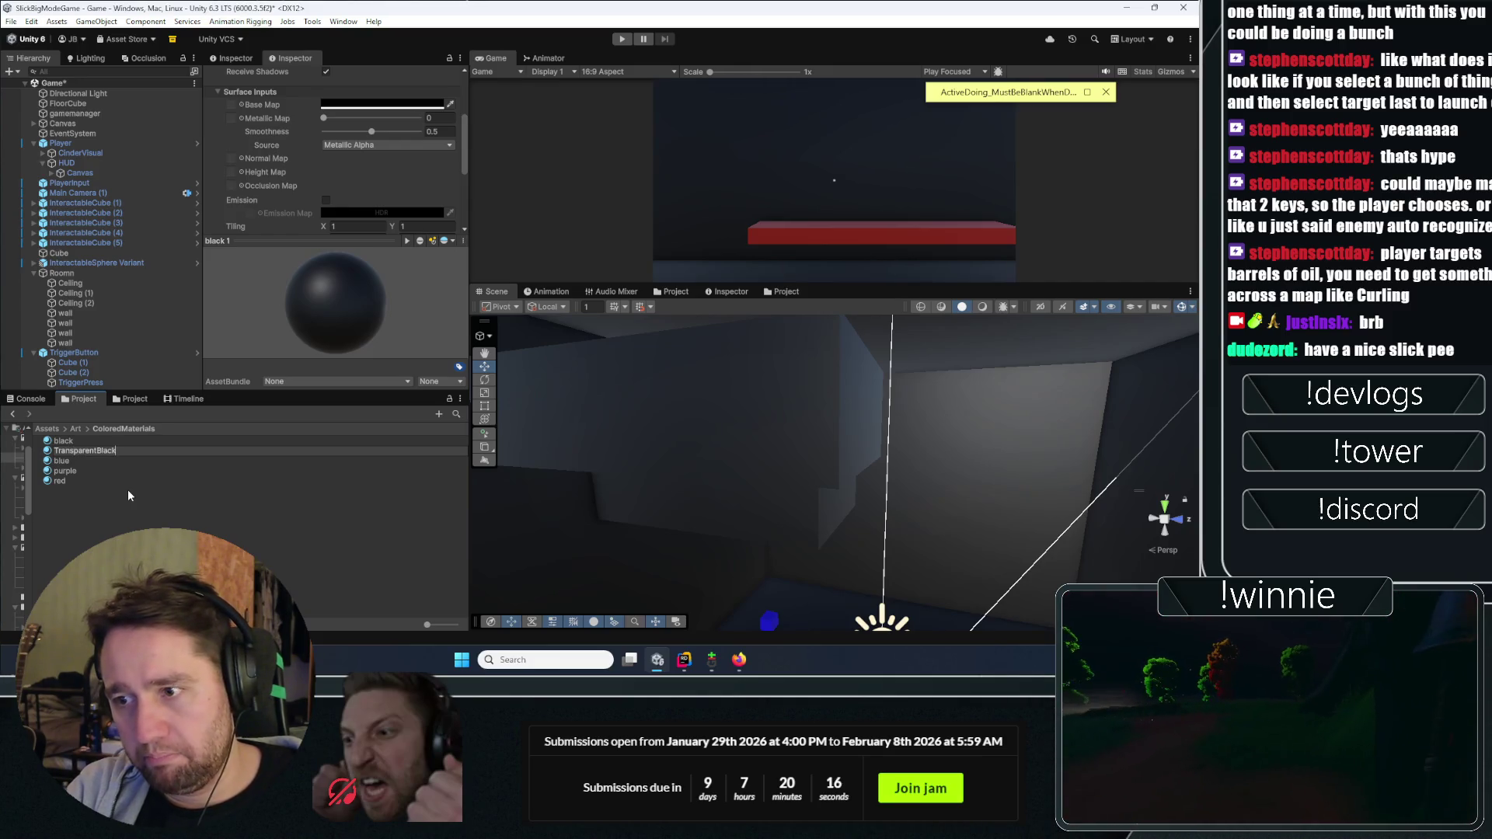
{"action": "key", "text": "Return"}
Step: Try dropping TransparentBlack onto a scene object, then select Ceiling (2)
{"action": "scroll", "coordinate": [247, 154], "scroll_direction": "down", "scroll_amount": 4}
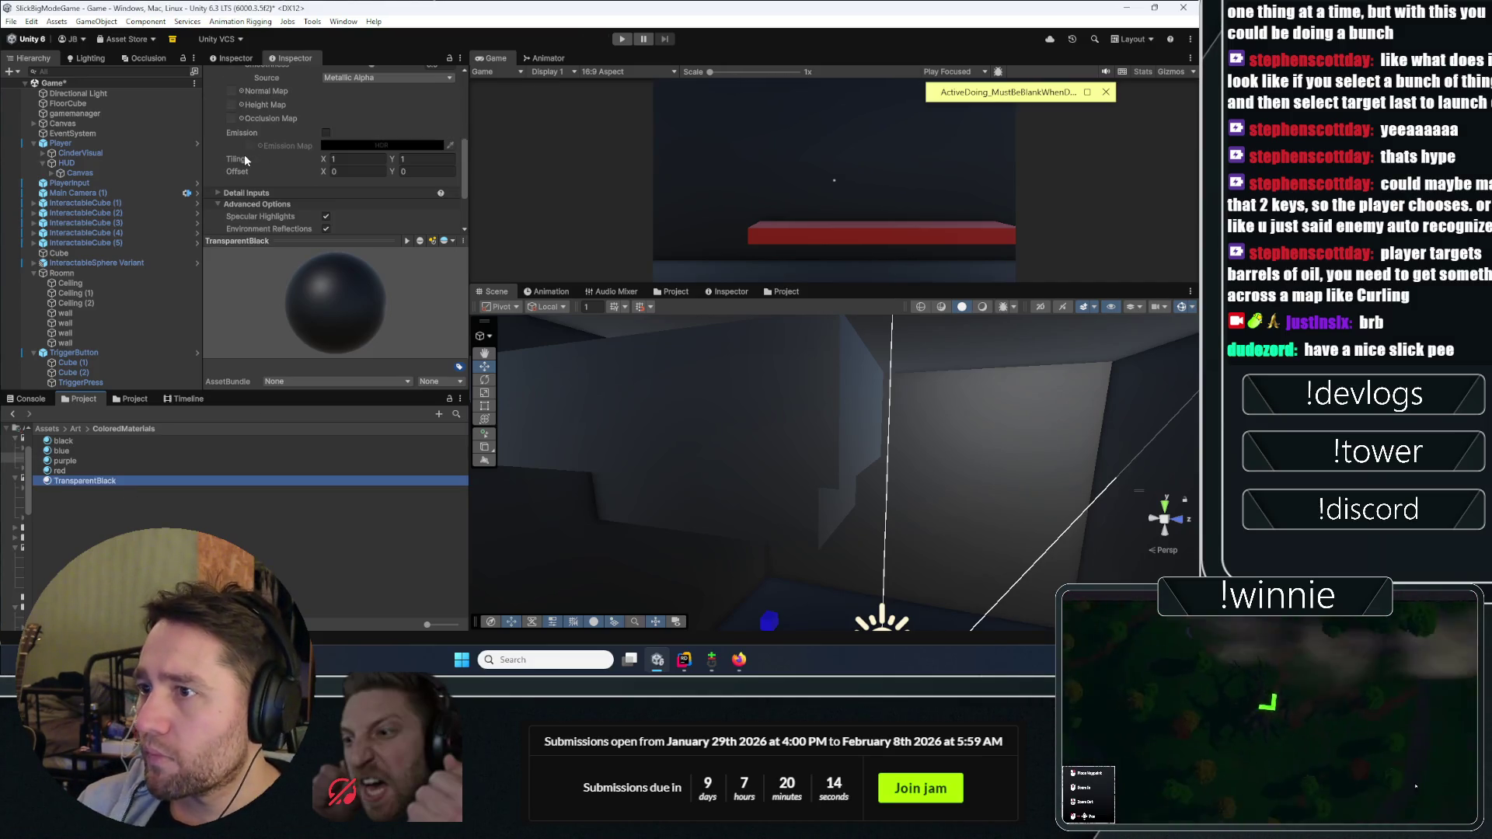
{"action": "scroll", "coordinate": [250, 154], "scroll_direction": "up", "scroll_amount": 4}
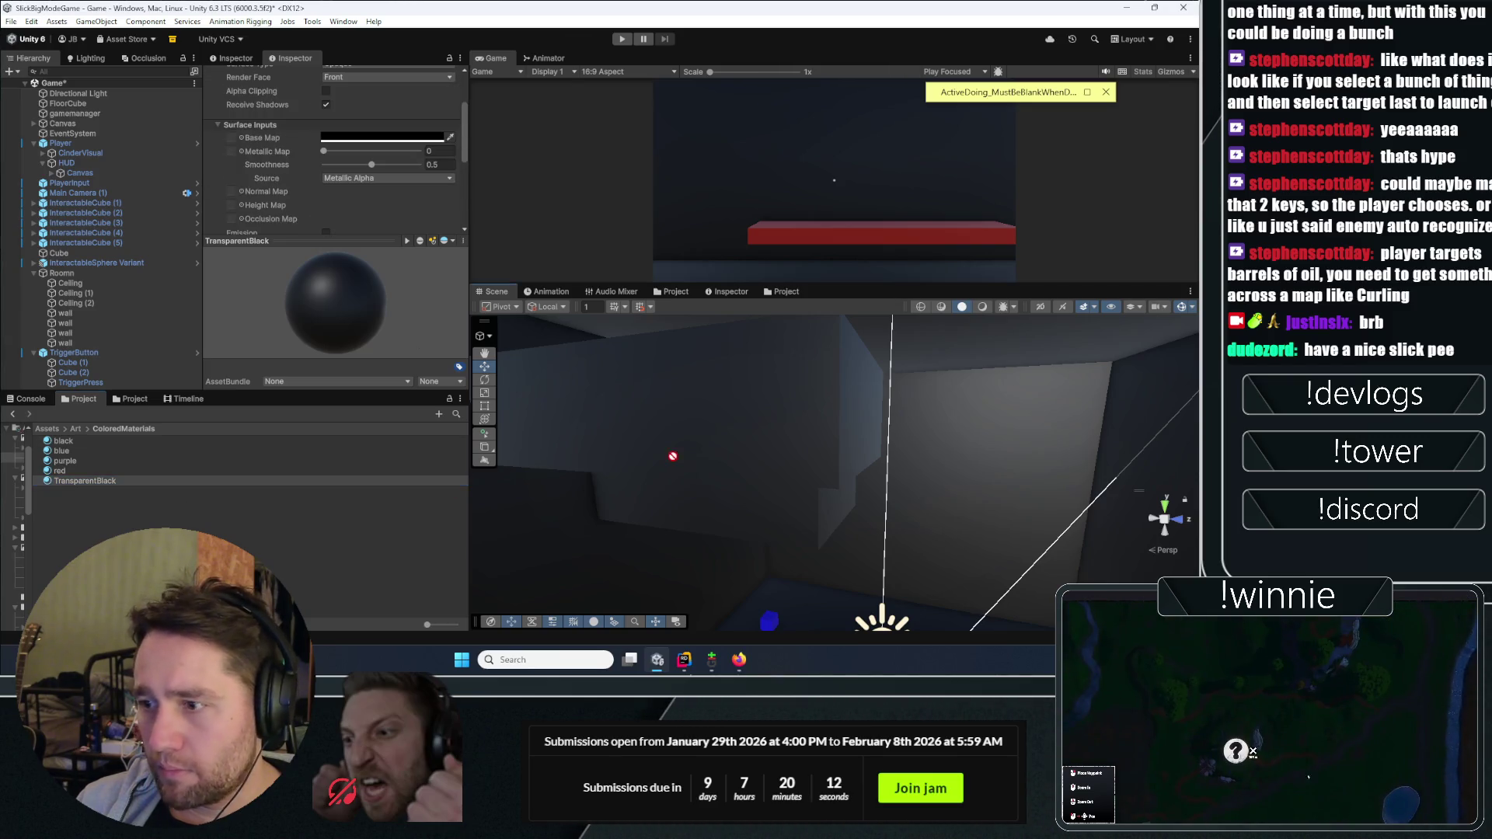
{"action": "left_click_drag", "start_coordinate": [661, 460], "coordinate": [667, 418]}
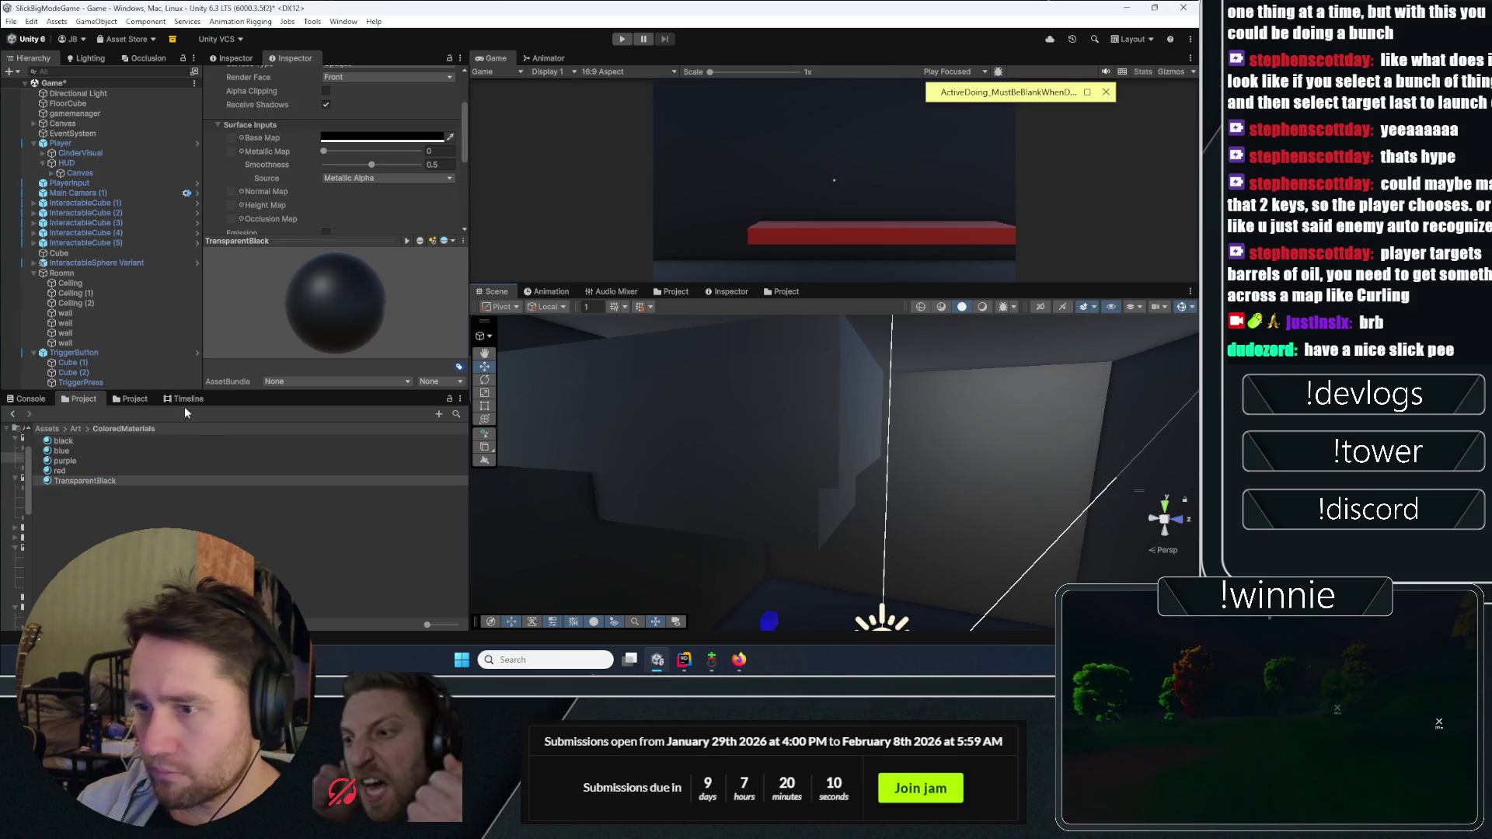
{"action": "left_click", "coordinate": [85, 303]}
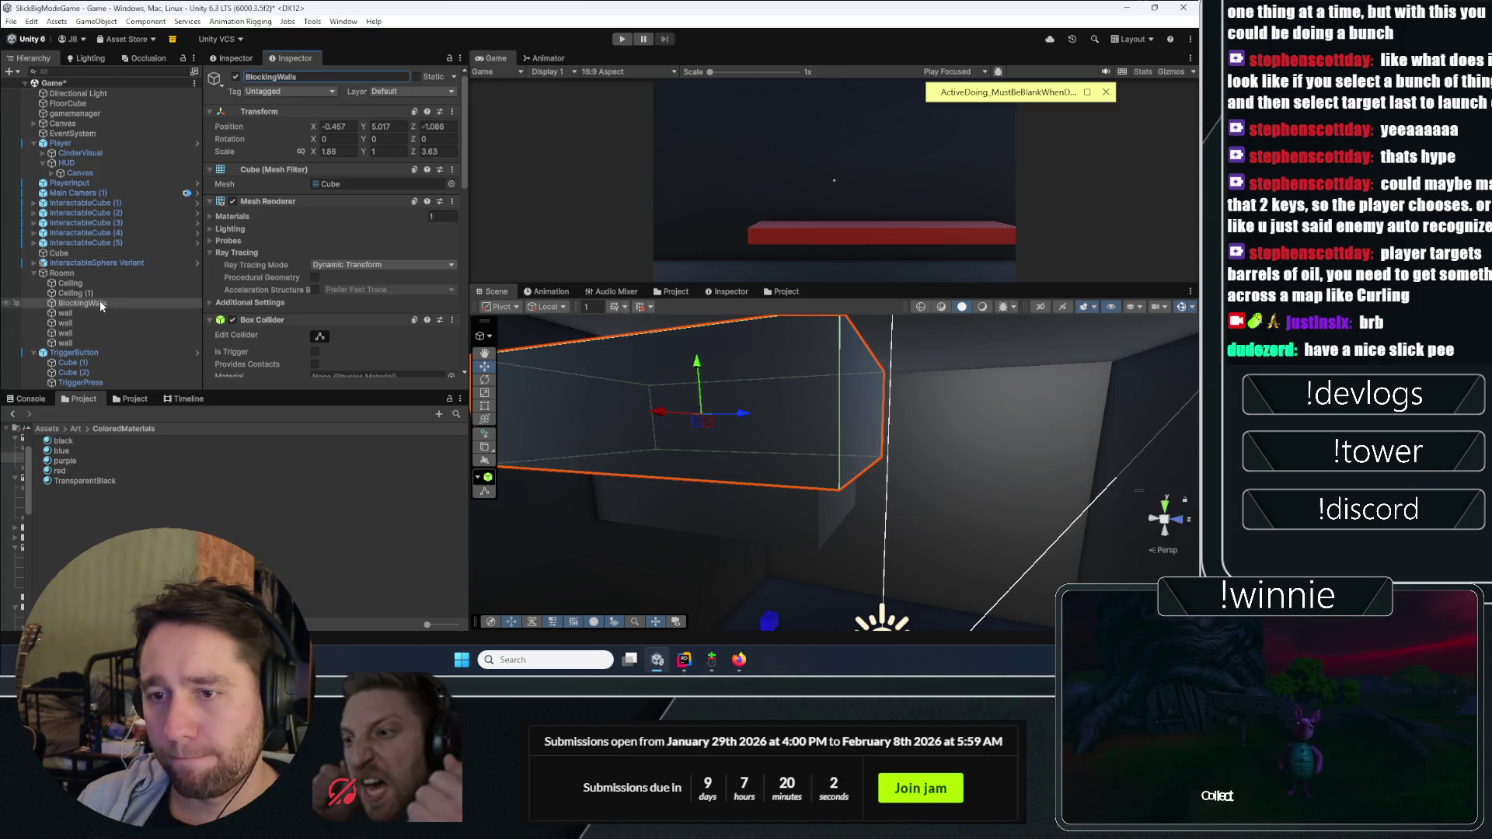
Step: Assign TransparentBlack to BlockingWalls and set the material's Surface Type to Transparent
{"action": "scroll", "coordinate": [282, 237], "scroll_direction": "down", "scroll_amount": 5}
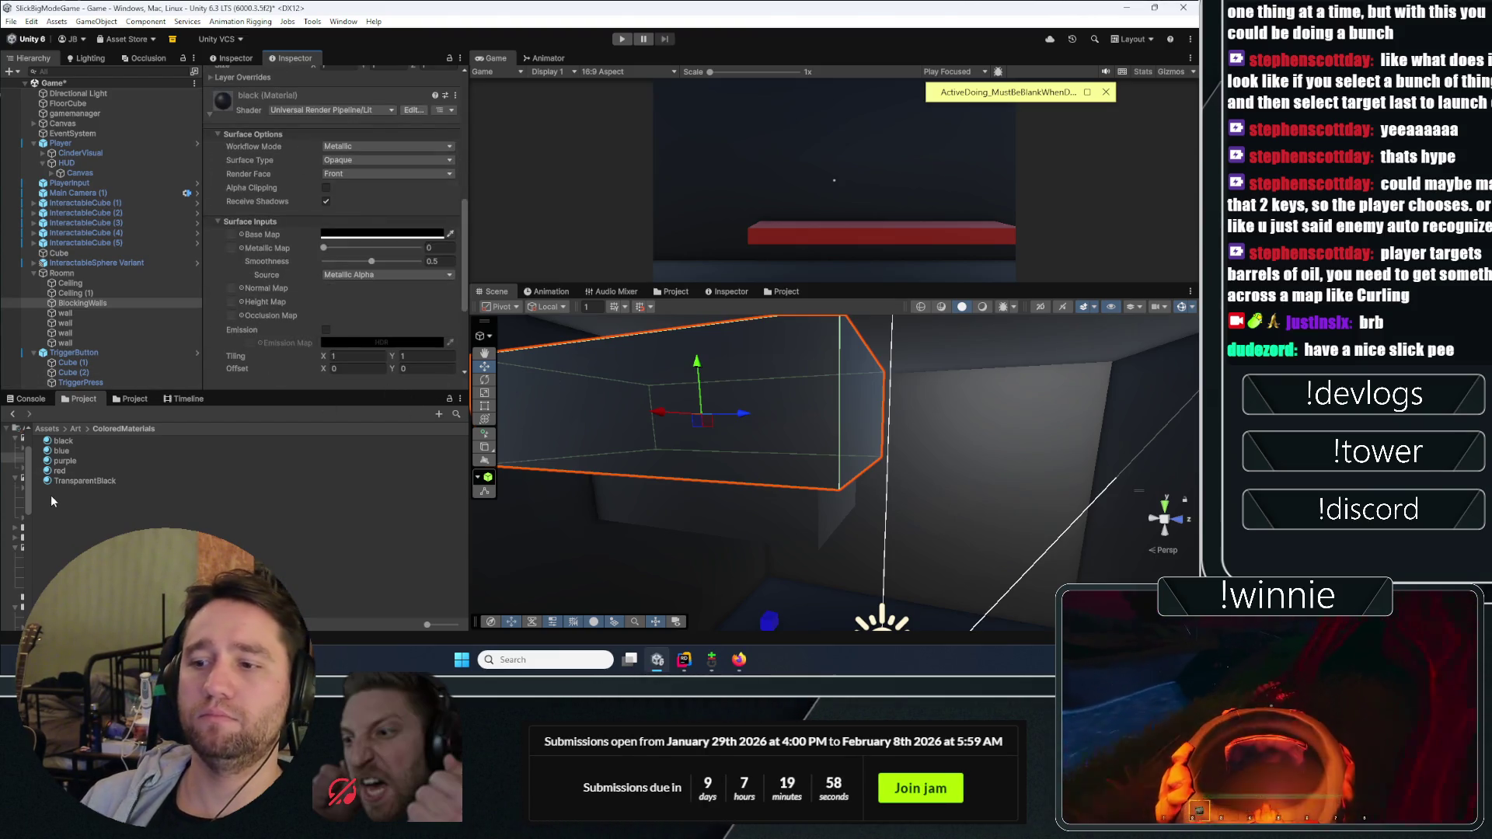
{"action": "left_click_drag", "start_coordinate": [79, 483], "coordinate": [265, 300]}
{"action": "left_click_drag", "start_coordinate": [281, 121], "coordinate": [249, 365]}
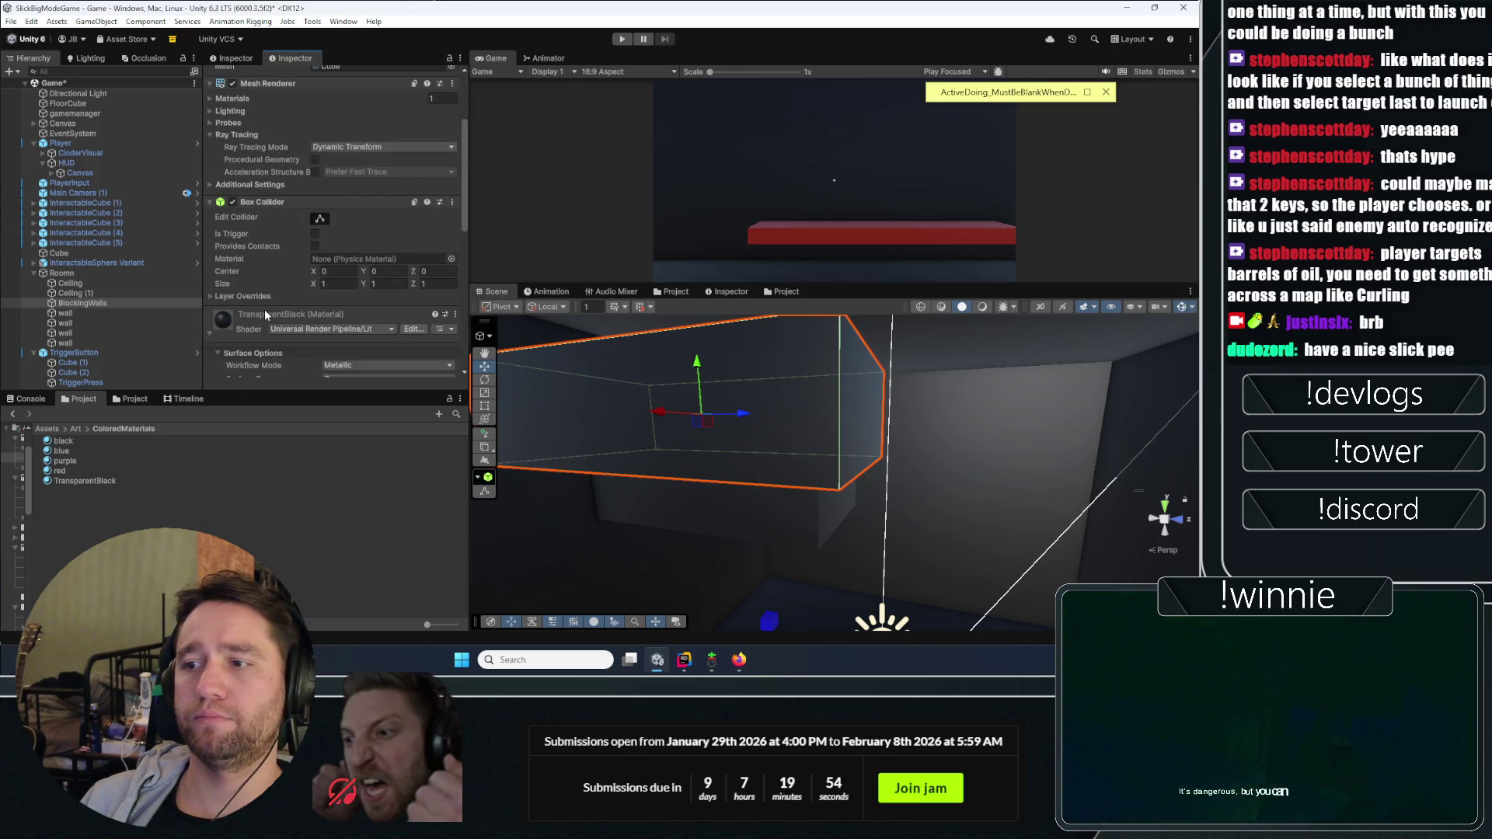
{"action": "left_click", "coordinate": [264, 313]}
{"action": "scroll", "coordinate": [264, 287], "scroll_direction": "down", "scroll_amount": 3}
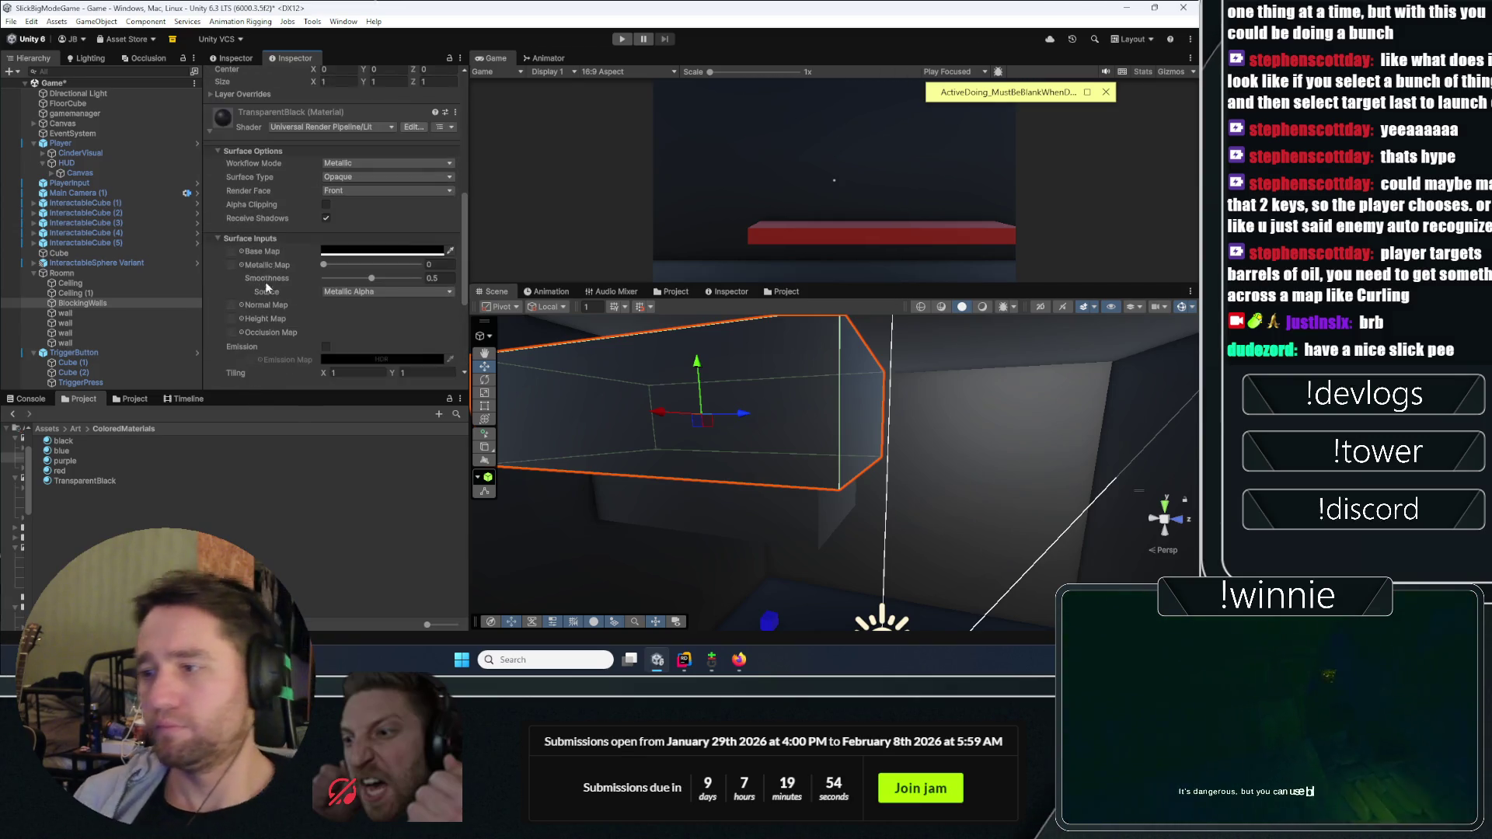
{"action": "left_click", "coordinate": [355, 164]}
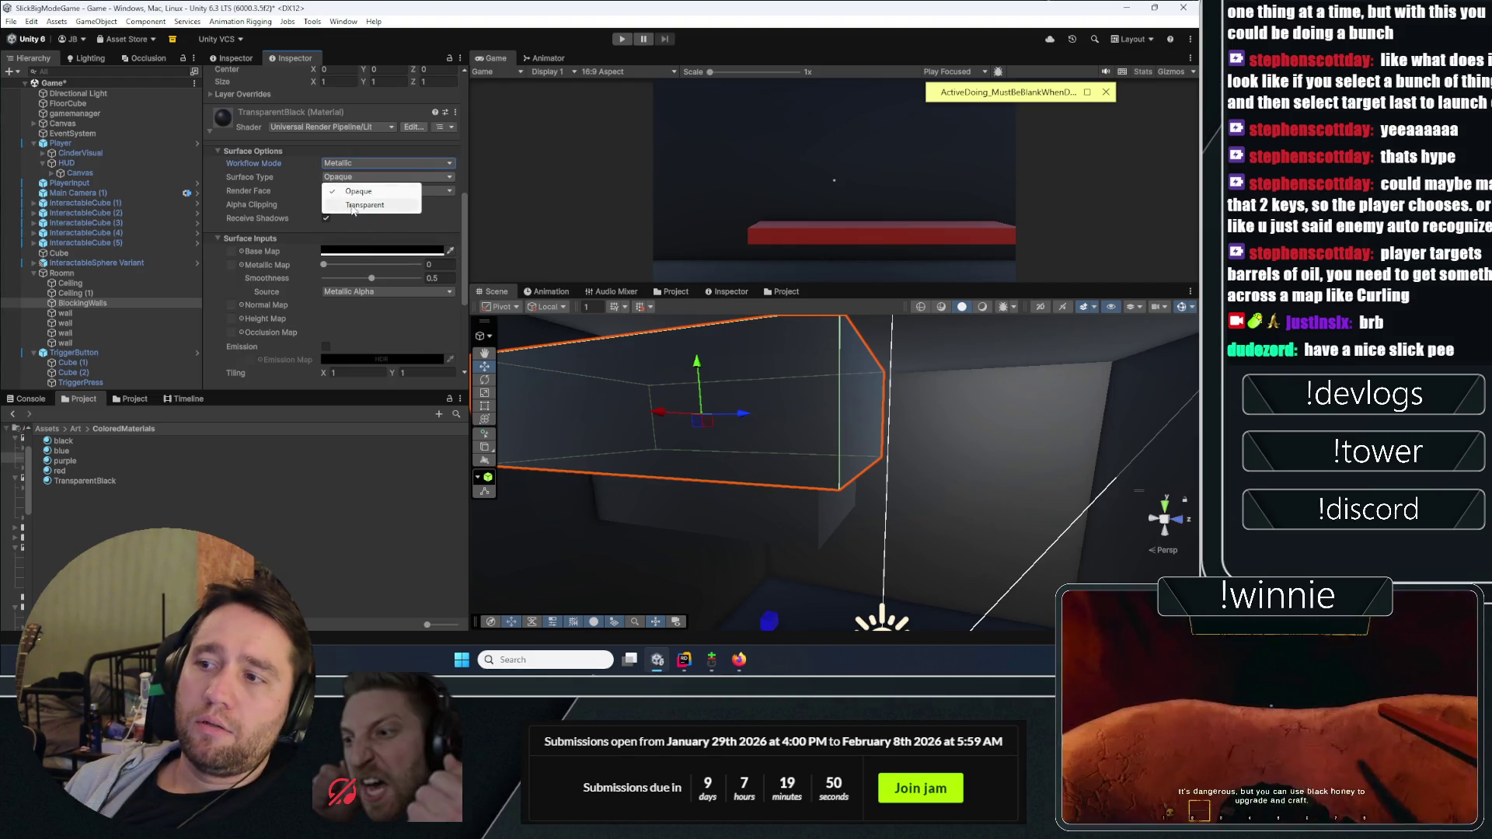
{"action": "left_click", "coordinate": [350, 193]}
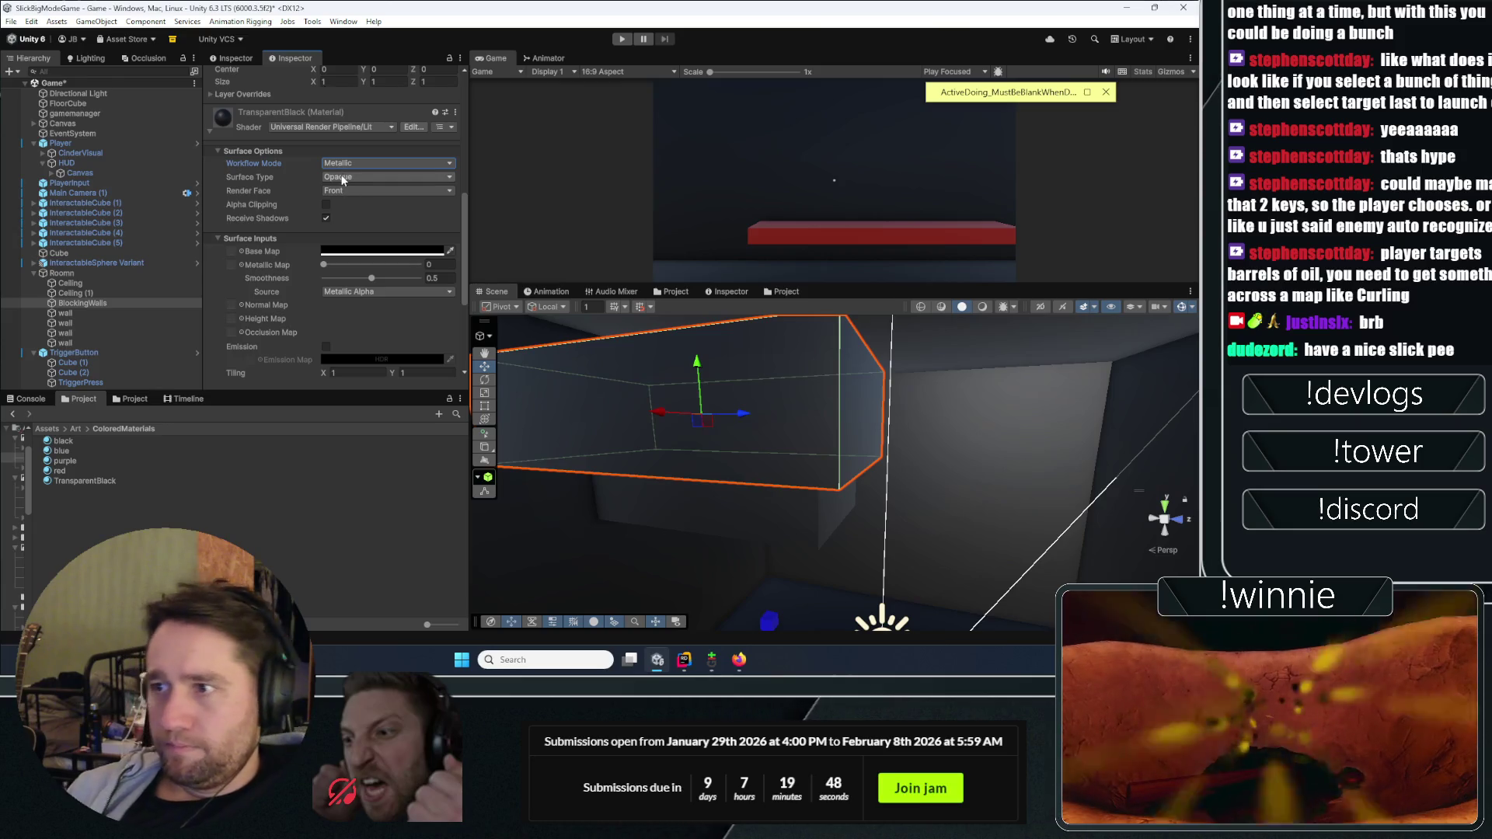
{"action": "left_click", "coordinate": [347, 177]}
{"action": "left_click", "coordinate": [357, 204]}
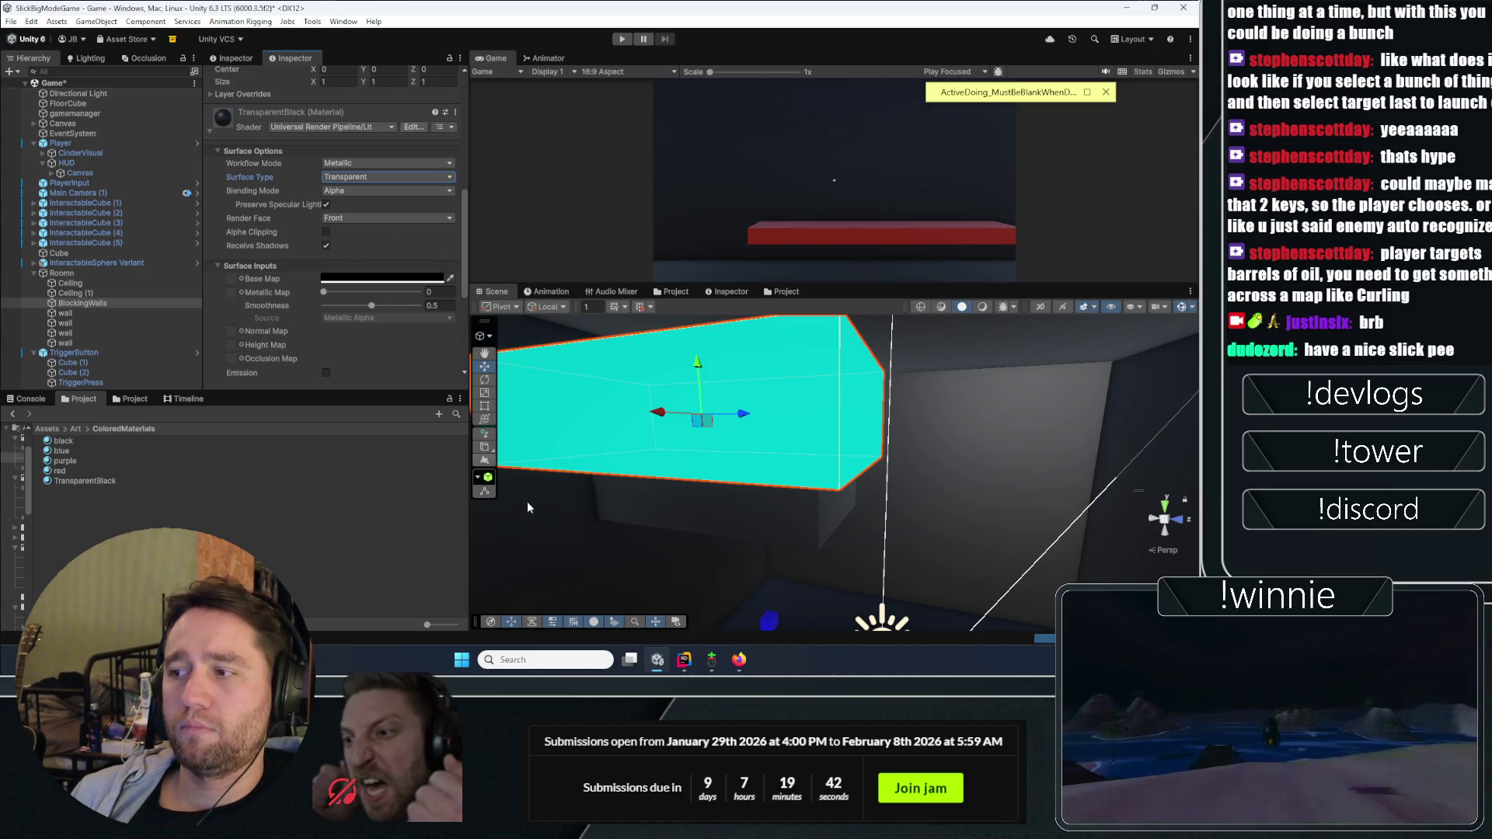
Step: Lower the material's Base Map alpha to 87 so the walls become see-through
{"action": "mouse_move", "coordinate": [818, 456]}
{"action": "left_mouse_down"}
{"action": "mouse_move", "coordinate": [812, 419]}
{"action": "mouse_move", "coordinate": [571, 418]}
{"action": "mouse_move", "coordinate": [409, 444]}
{"action": "left_mouse_up"}
{"action": "left_click", "coordinate": [349, 278]}
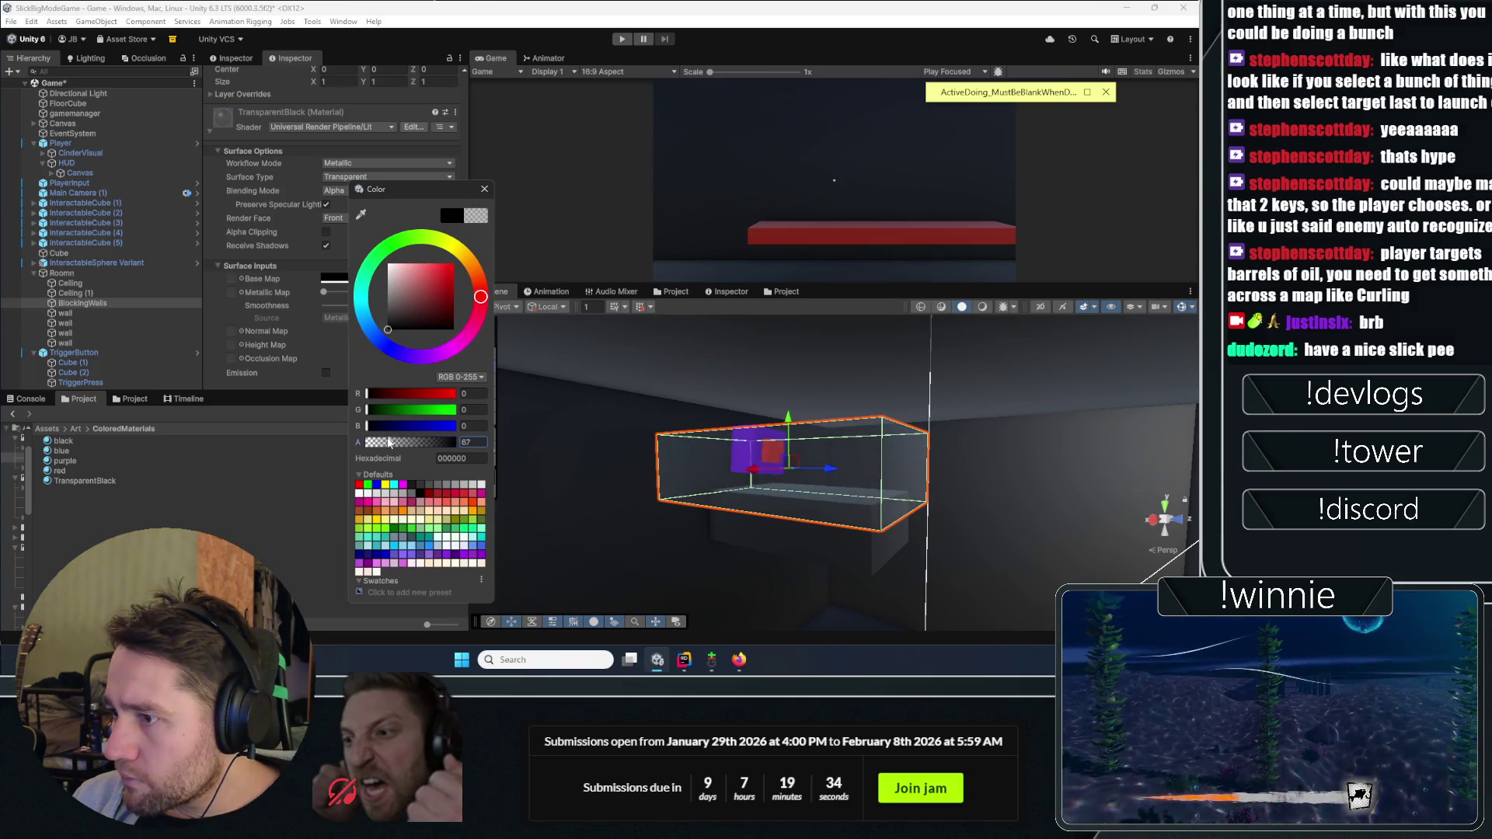
{"action": "left_click", "coordinate": [230, 488]}
{"action": "mouse_move", "coordinate": [811, 521]}
{"action": "left_mouse_down"}
{"action": "mouse_move", "coordinate": [619, 426]}
{"action": "mouse_move", "coordinate": [643, 516]}
{"action": "mouse_move", "coordinate": [700, 519]}
{"action": "left_mouse_up"}
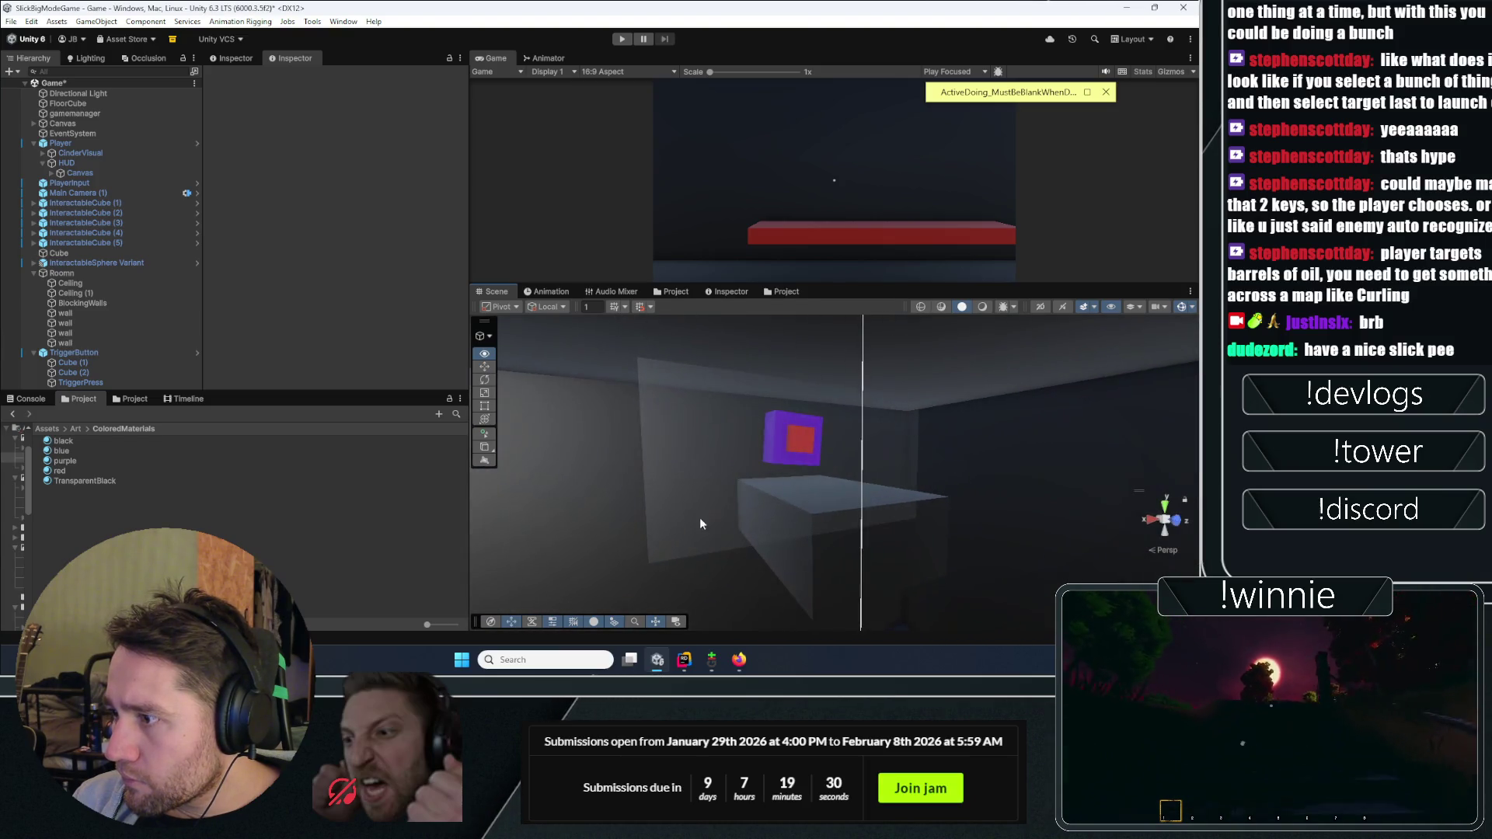
Step: Play the scene in a maximized Game view, interact with the button, then restore the layout
{"action": "left_click", "coordinate": [619, 38]}
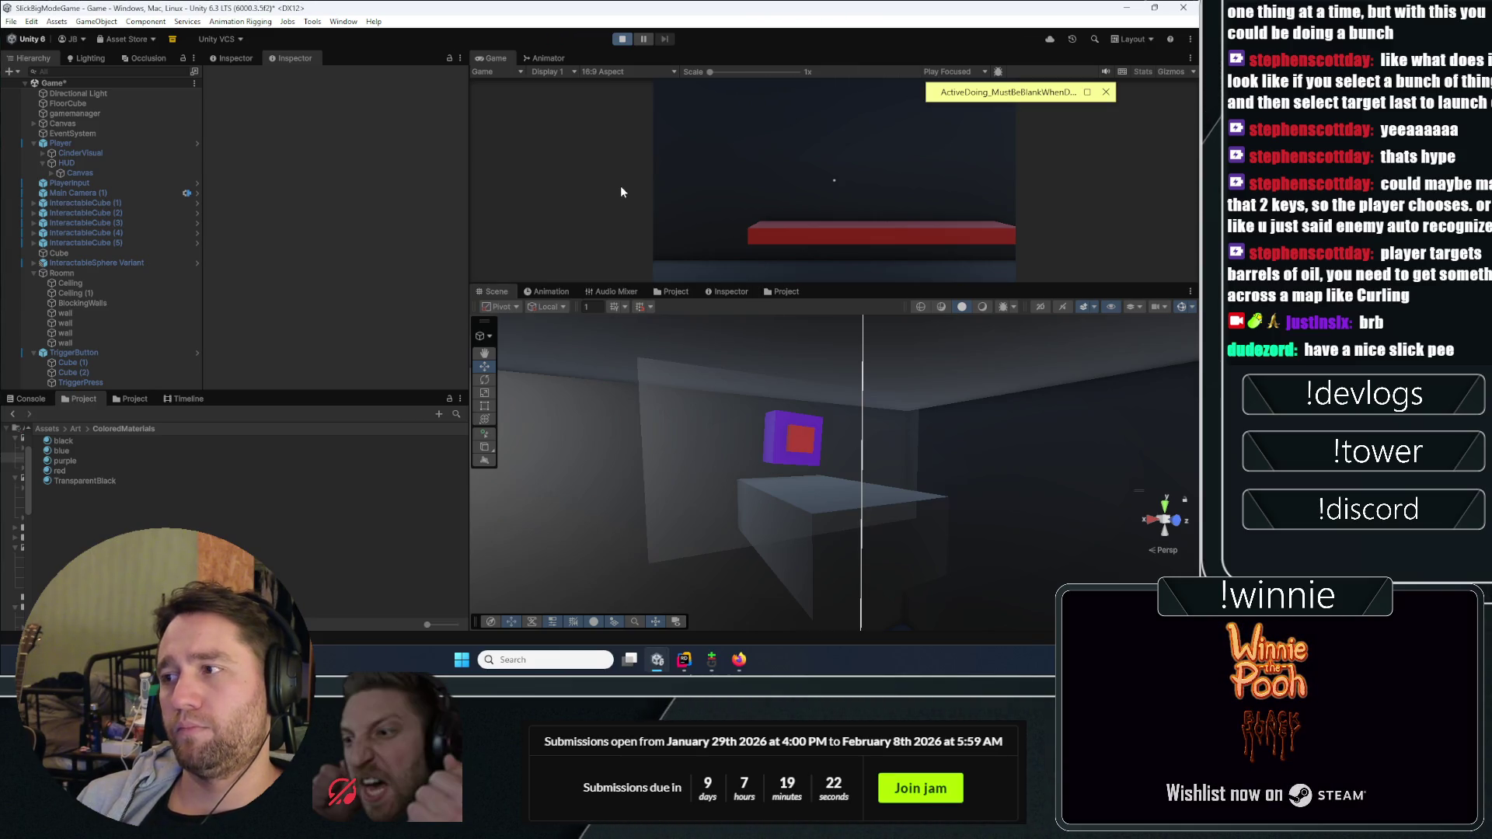
{"action": "double_click", "coordinate": [486, 59]}
{"action": "left_click", "coordinate": [519, 87]}
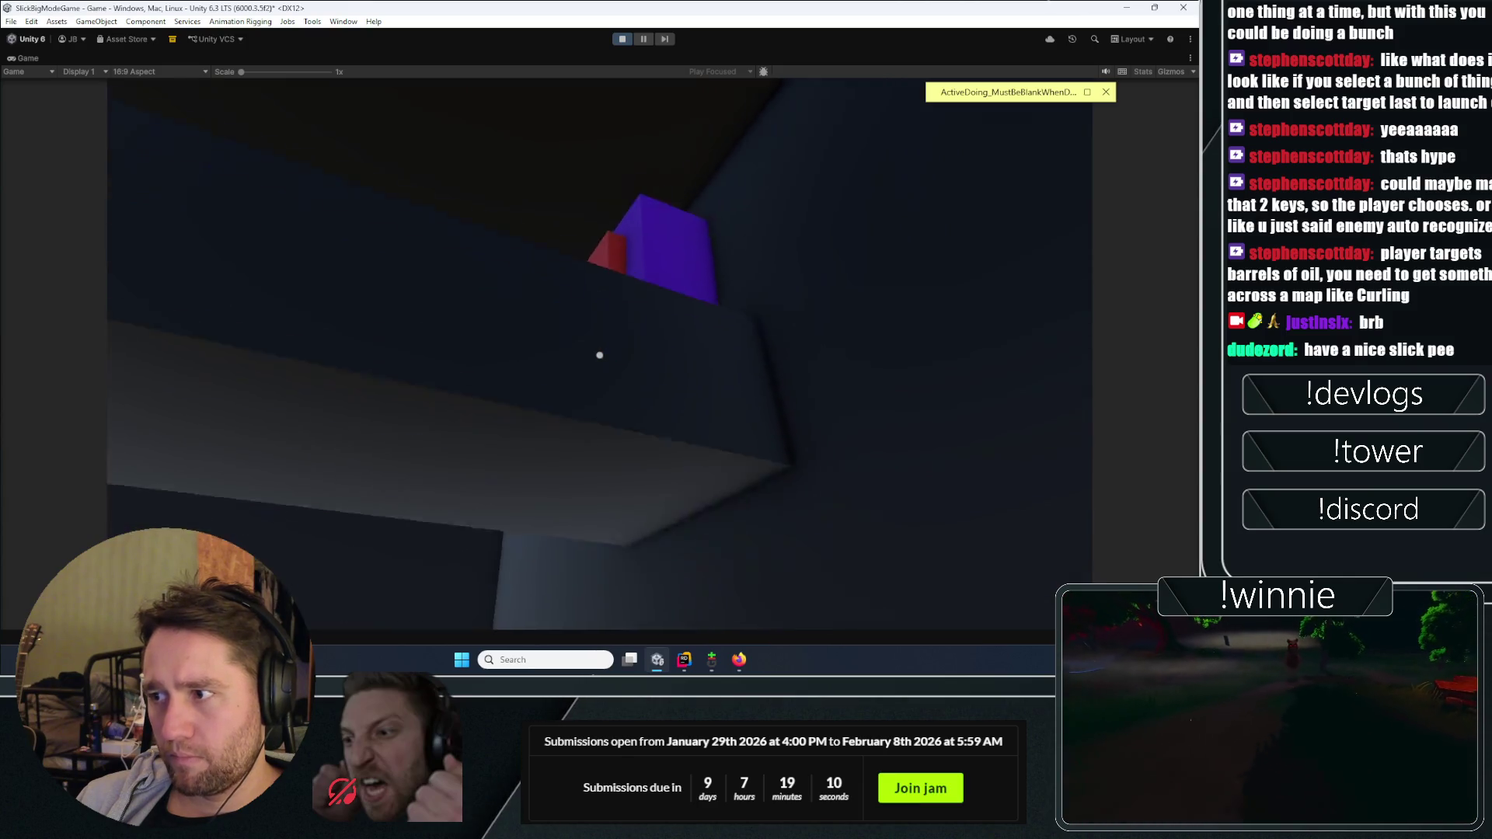
{"action": "left_click", "coordinate": [599, 355]}
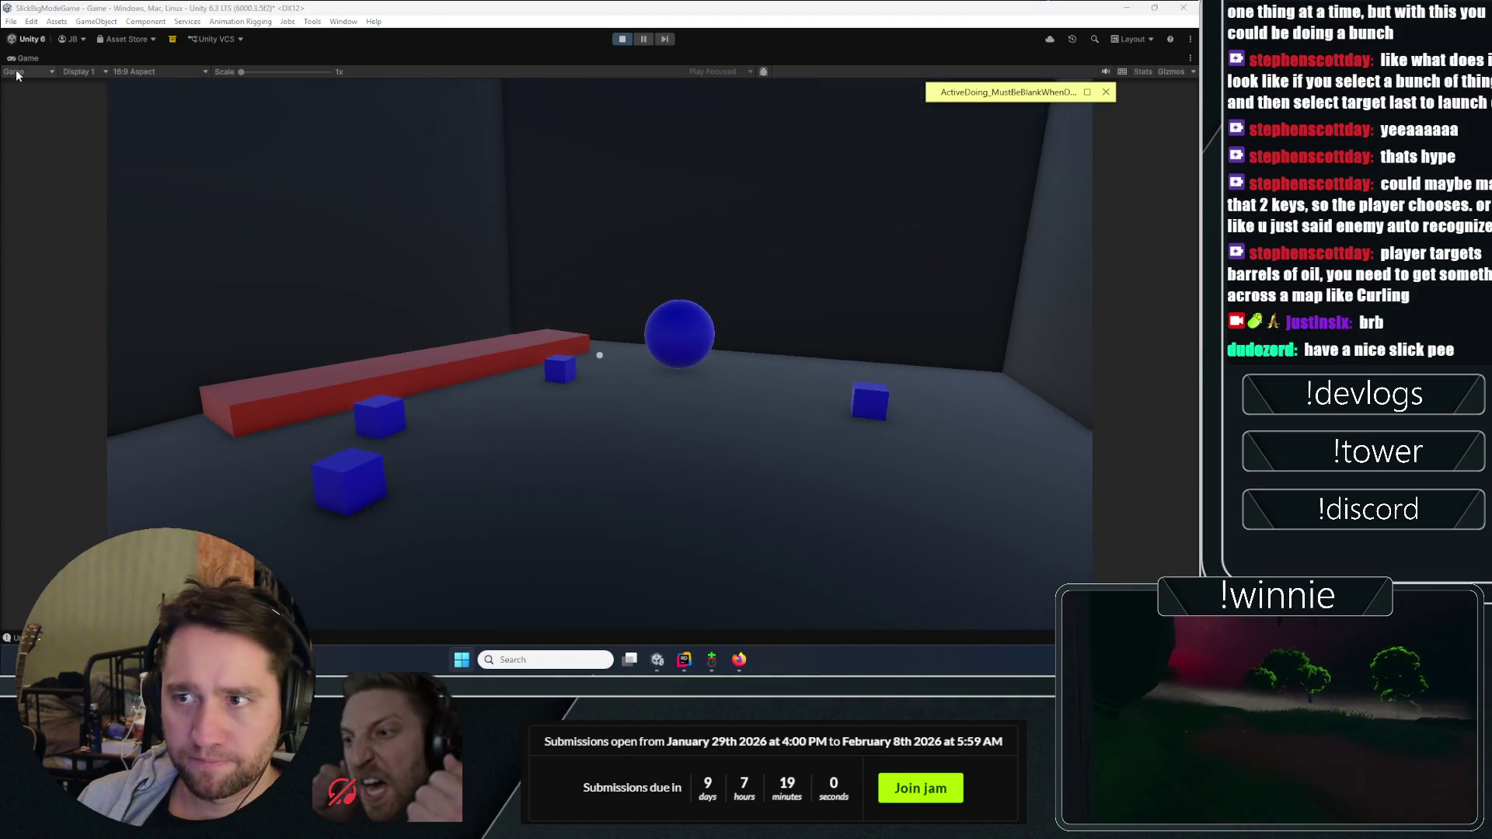
{"action": "key", "text": "shift+space"}
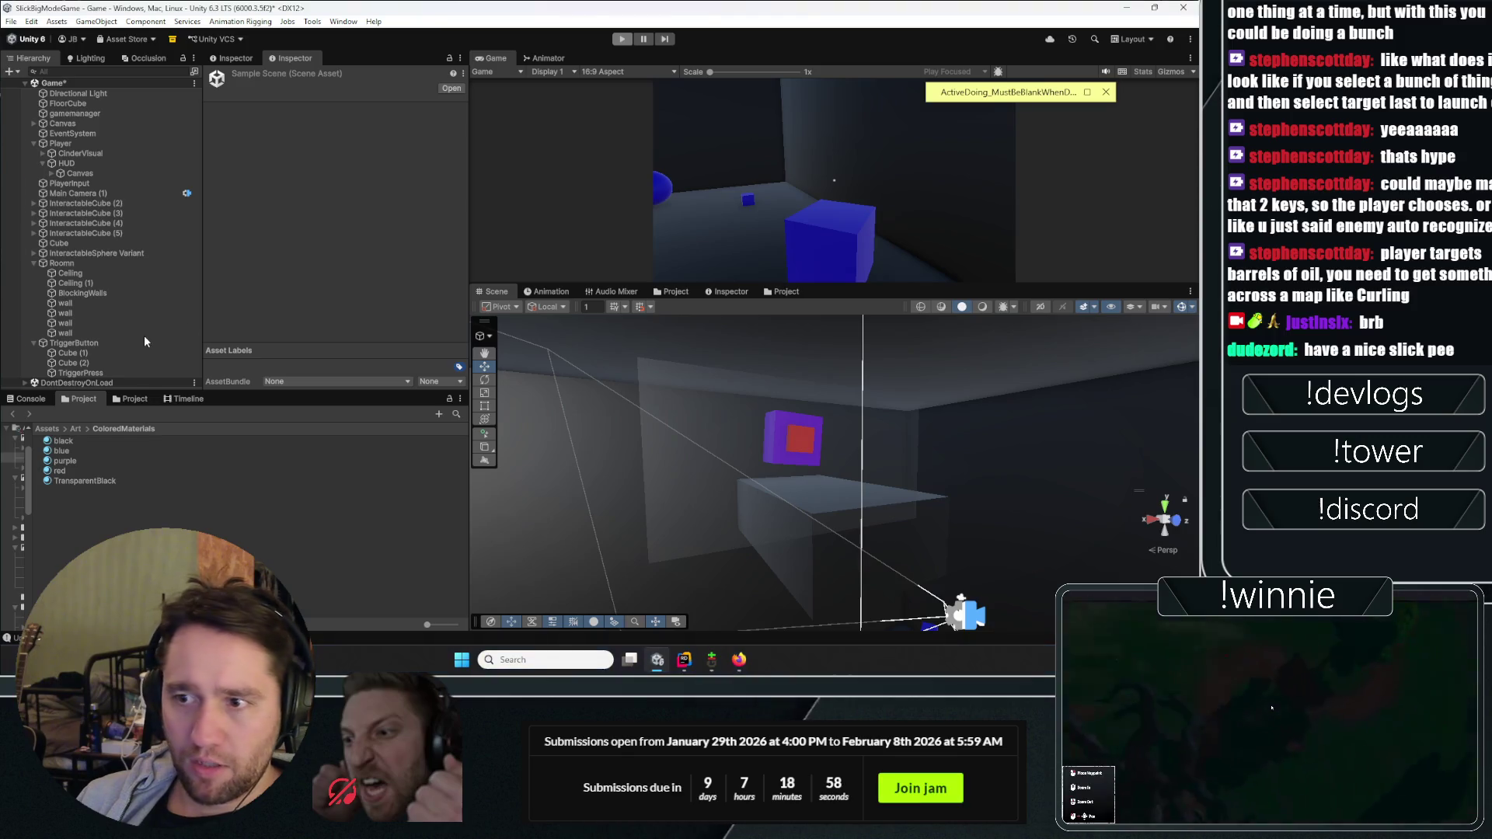
Step: Put TriggerButton's Cube (2) on the Interactable layer, save the prefab, and start a full-size playtest
{"action": "left_click", "coordinate": [78, 371]}
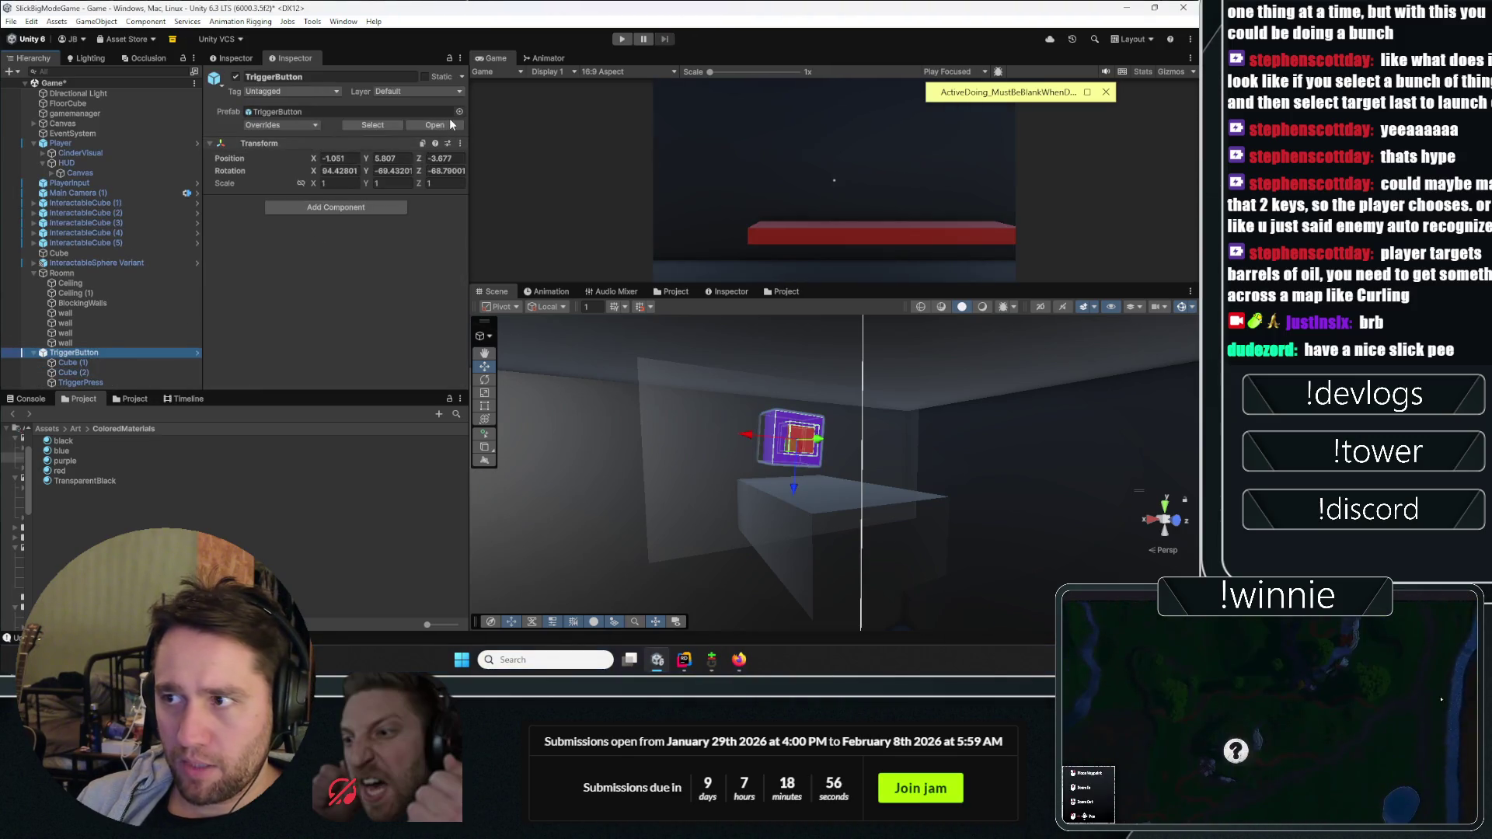
{"action": "left_click", "coordinate": [197, 353]}
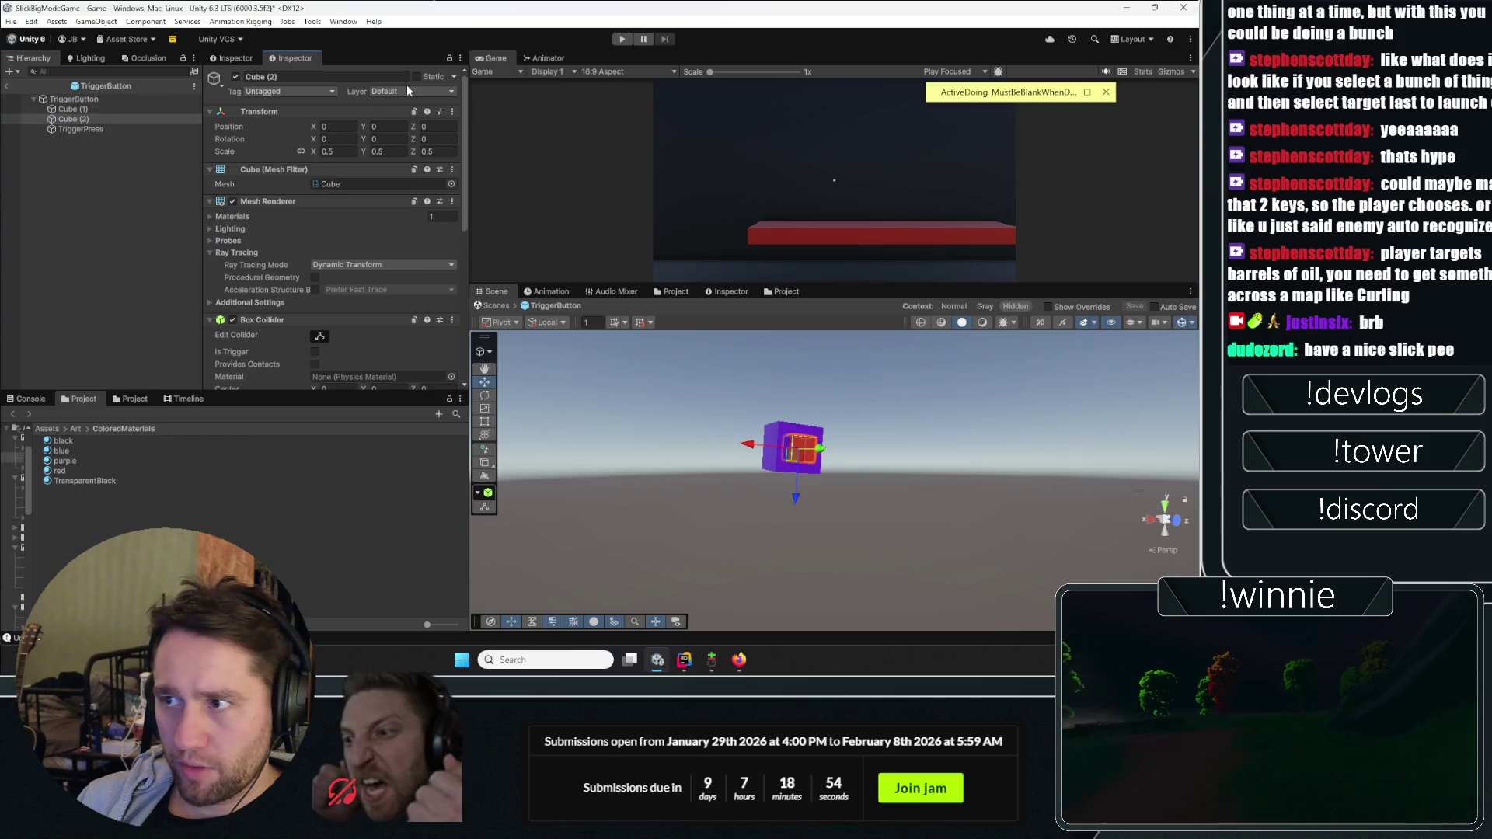
{"action": "left_click", "coordinate": [420, 188]}
{"action": "left_click", "coordinate": [53, 221]}
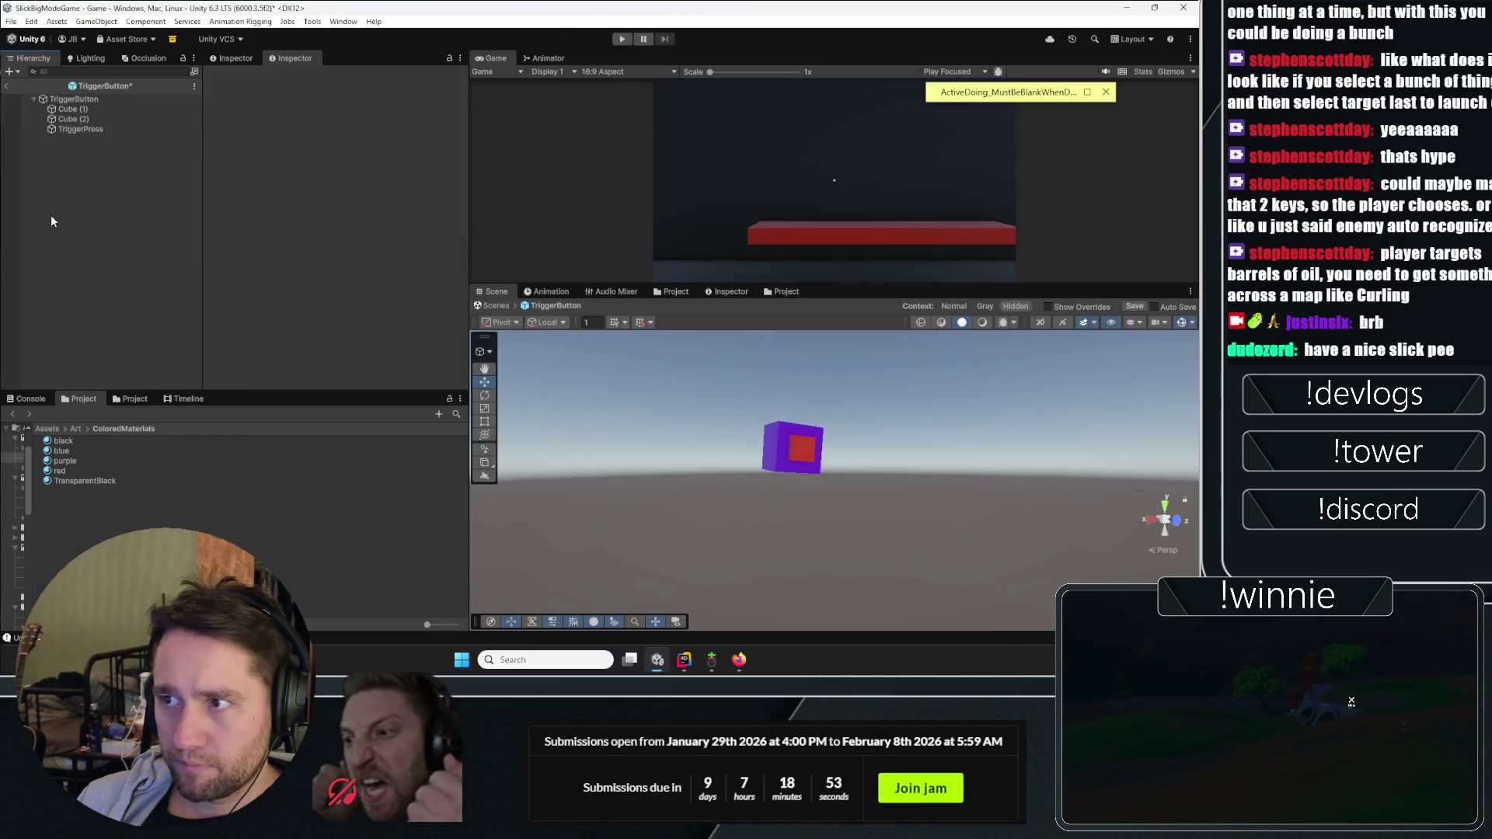
{"action": "left_click", "coordinate": [7, 87]}
{"action": "key", "text": "ctrl+p"}
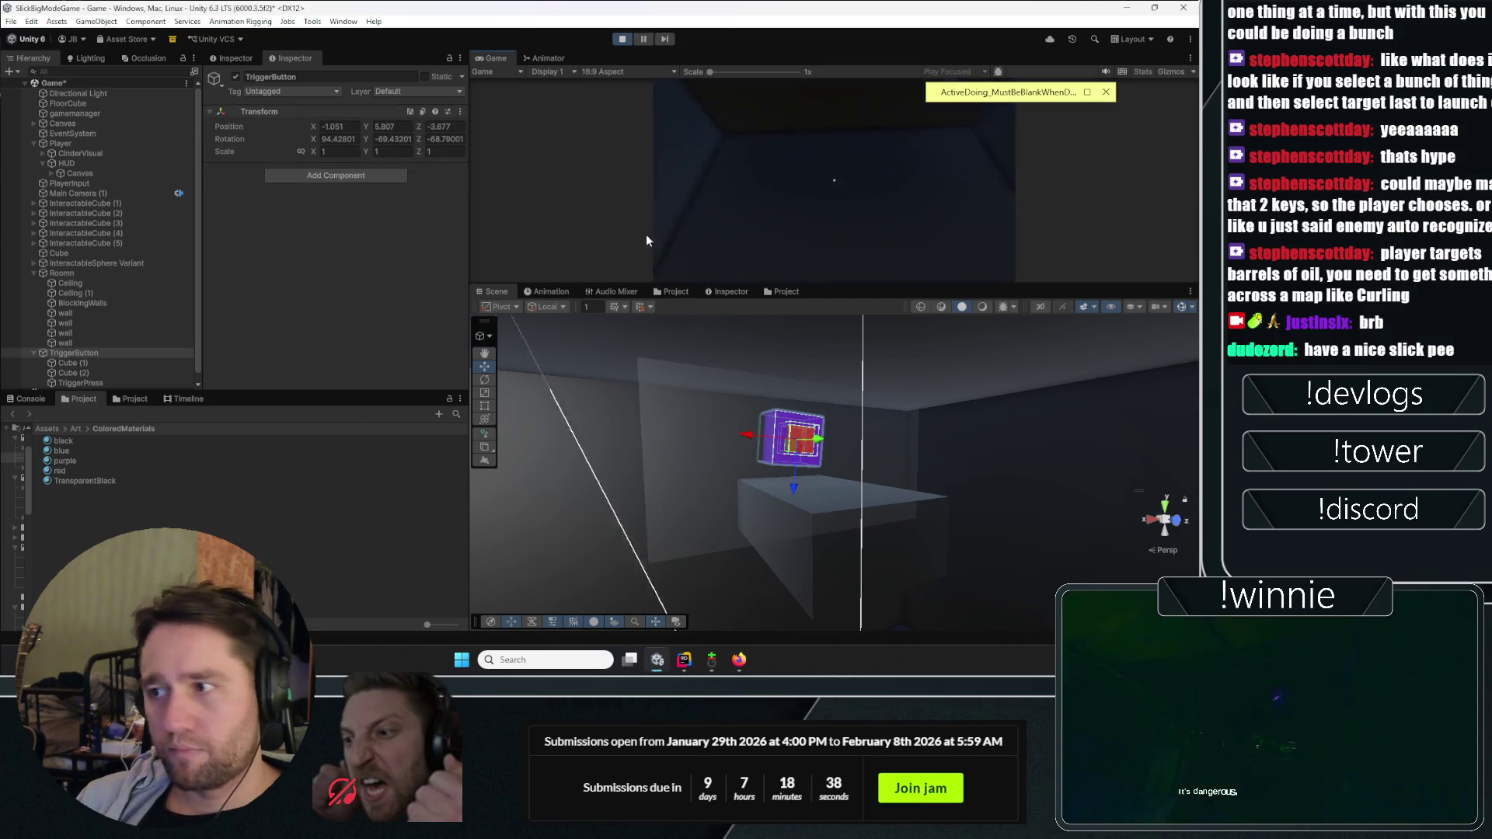
{"action": "double_click", "coordinate": [503, 59]}
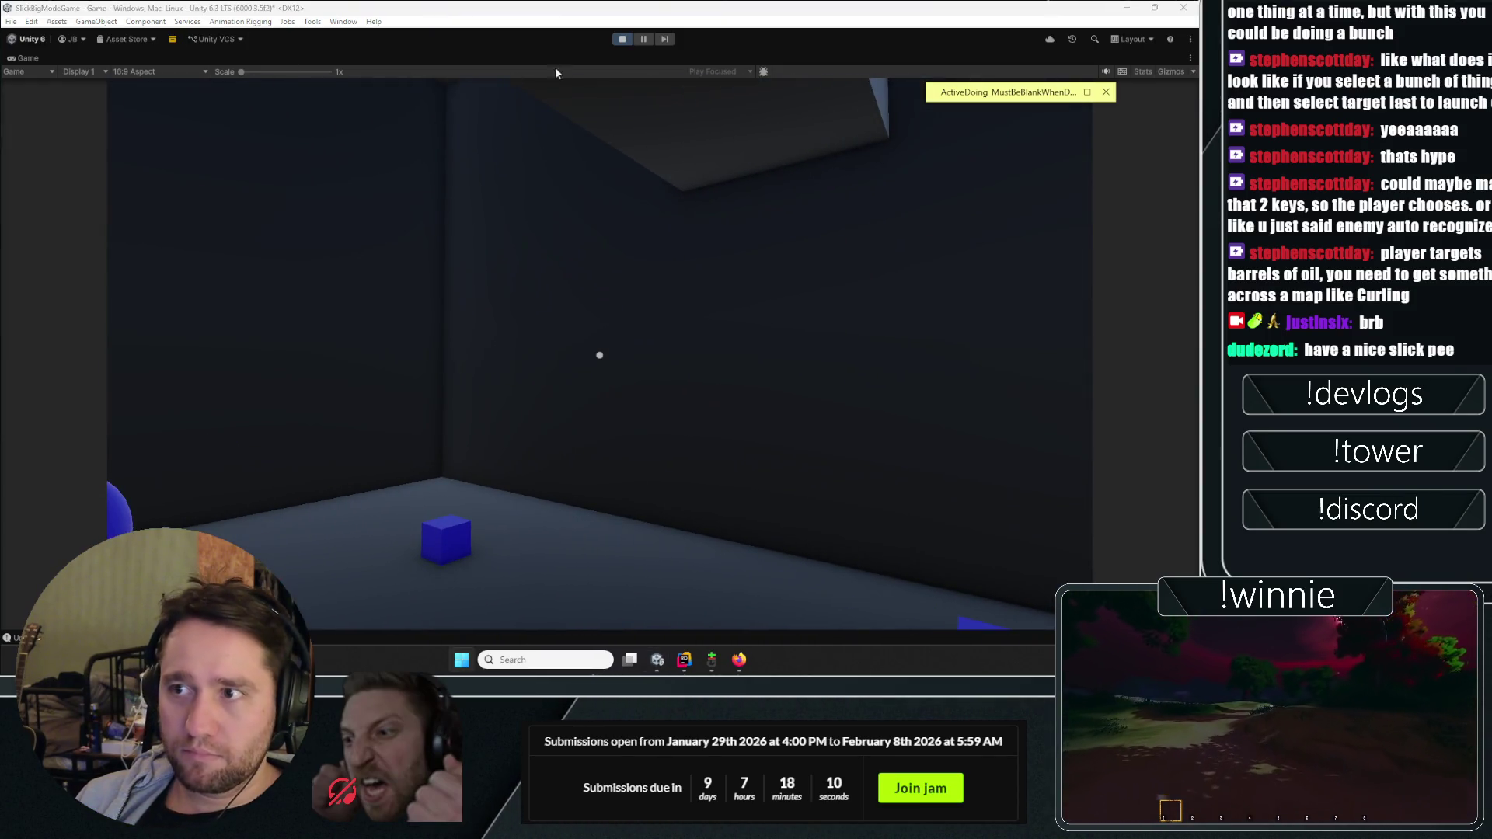
Step: Finish the full-screen room playtest and exit Play mode
{"action": "left_click", "coordinate": [618, 42]}
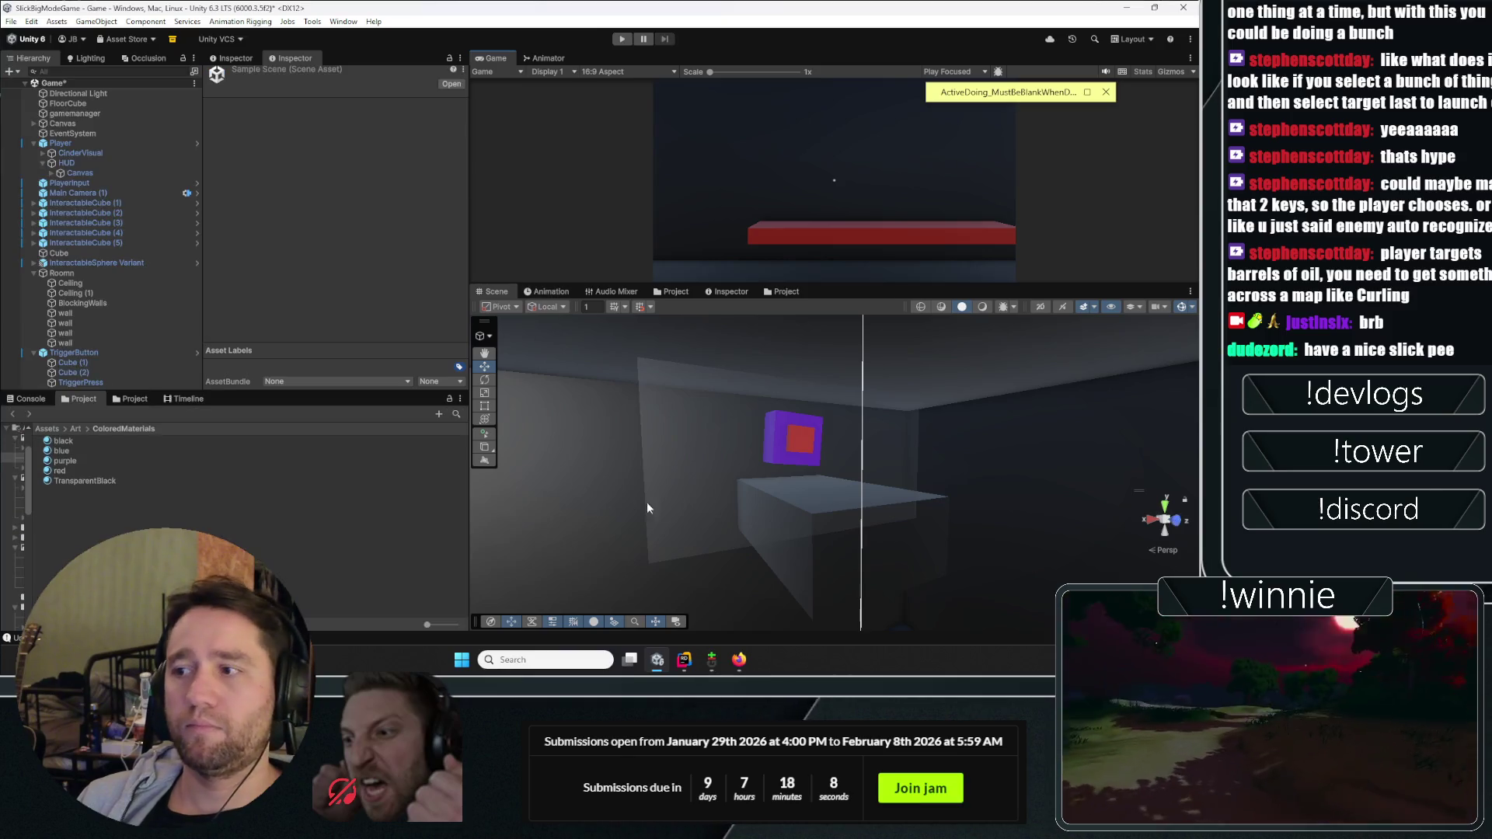
Step: Apply TransparentBlack to Ceiling (1), then playtest in a maximized Game view
{"action": "left_click", "coordinate": [797, 562]}
{"action": "mouse_move", "coordinate": [796, 562]}
{"action": "left_mouse_down"}
{"action": "mouse_move", "coordinate": [677, 437]}
{"action": "mouse_move", "coordinate": [881, 457]}
{"action": "mouse_move", "coordinate": [858, 515]}
{"action": "mouse_move", "coordinate": [842, 477]}
{"action": "left_mouse_up"}
{"action": "left_click", "coordinate": [677, 439]}
{"action": "left_click", "coordinate": [809, 515]}
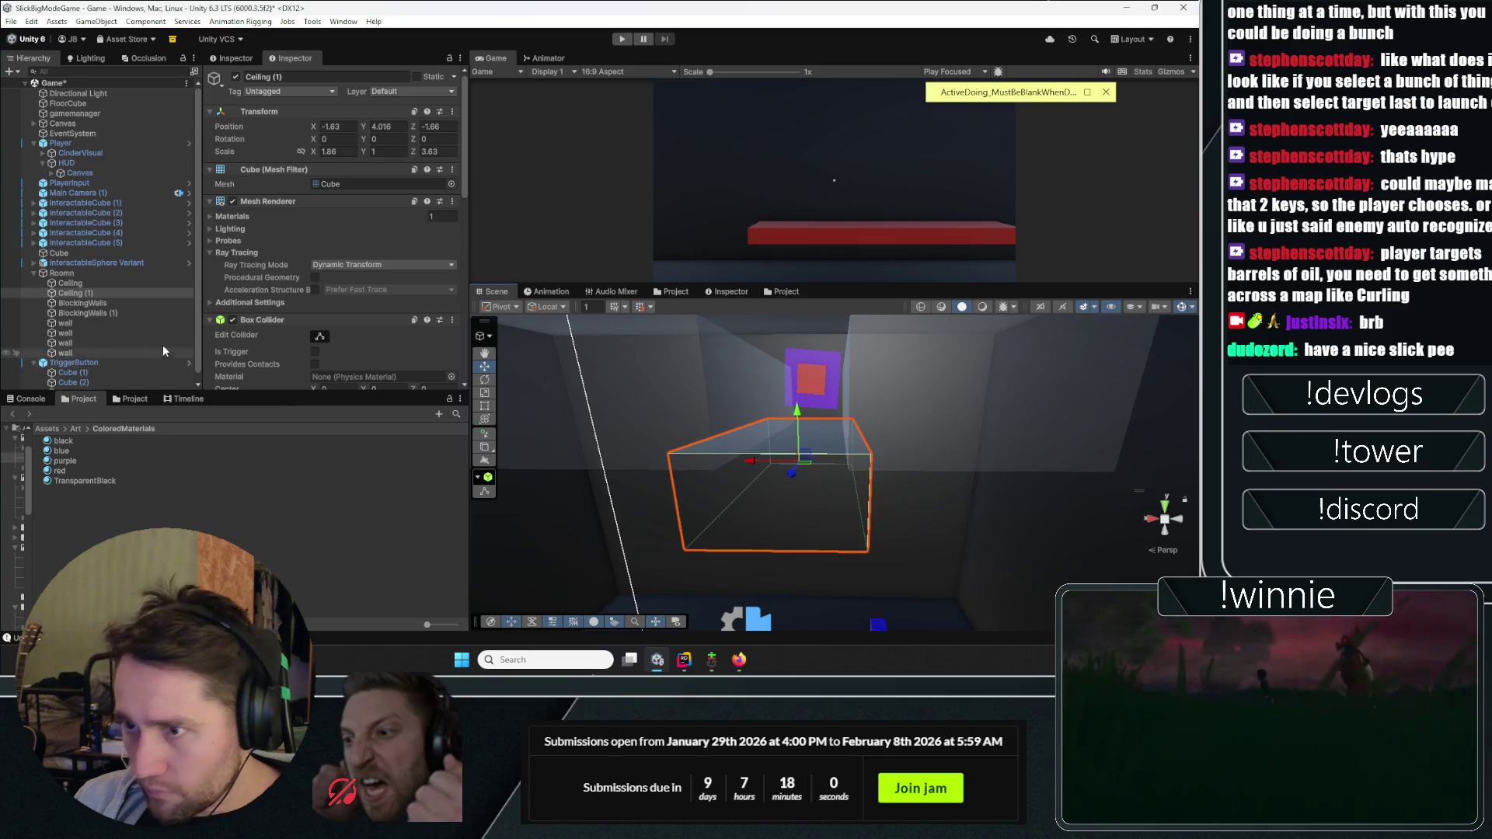
{"action": "scroll", "coordinate": [292, 355], "scroll_direction": "down", "scroll_amount": 10}
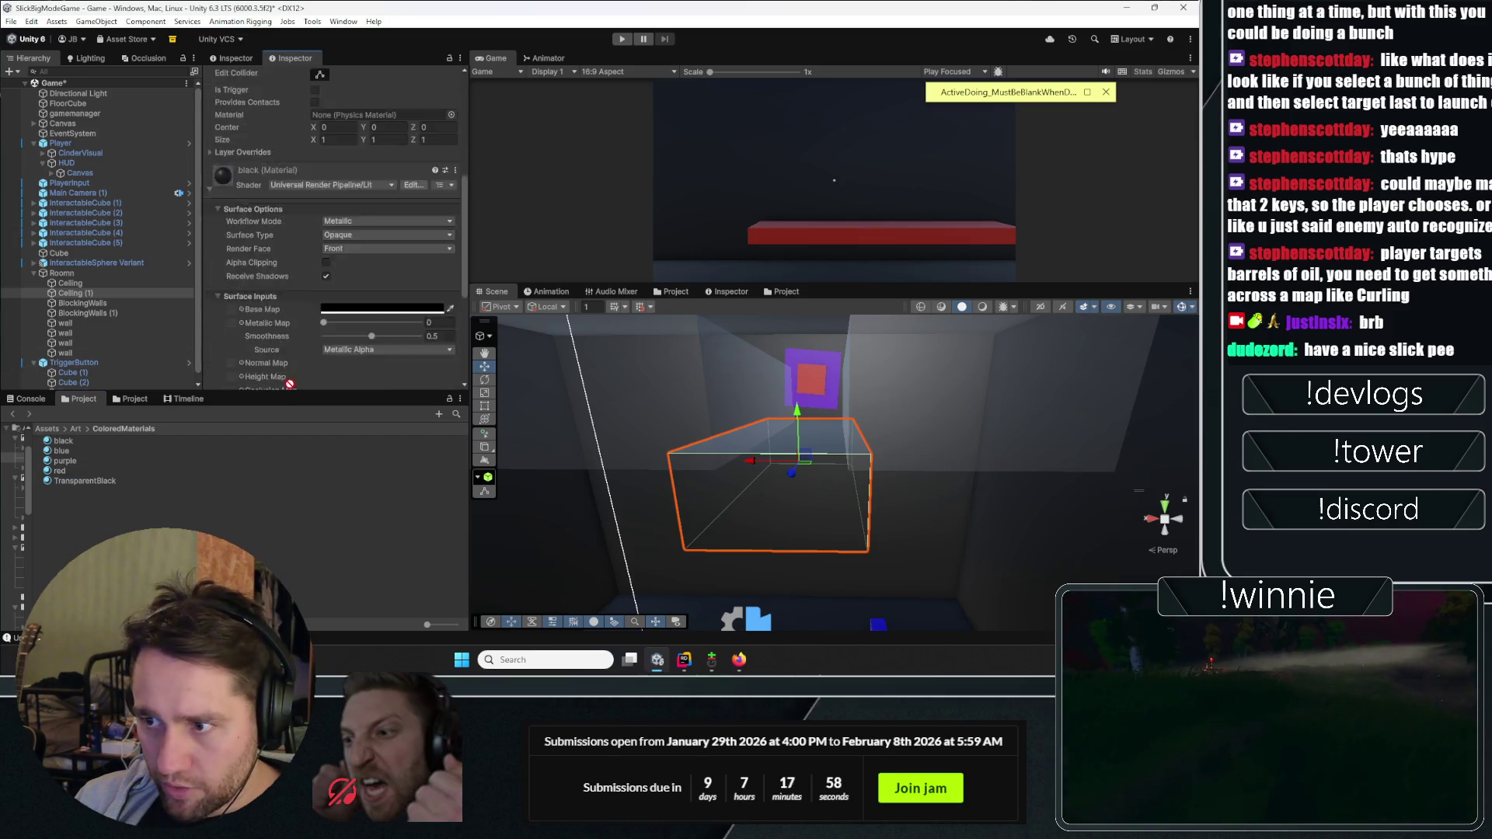
{"action": "left_click_drag", "start_coordinate": [256, 388], "coordinate": [270, 376]}
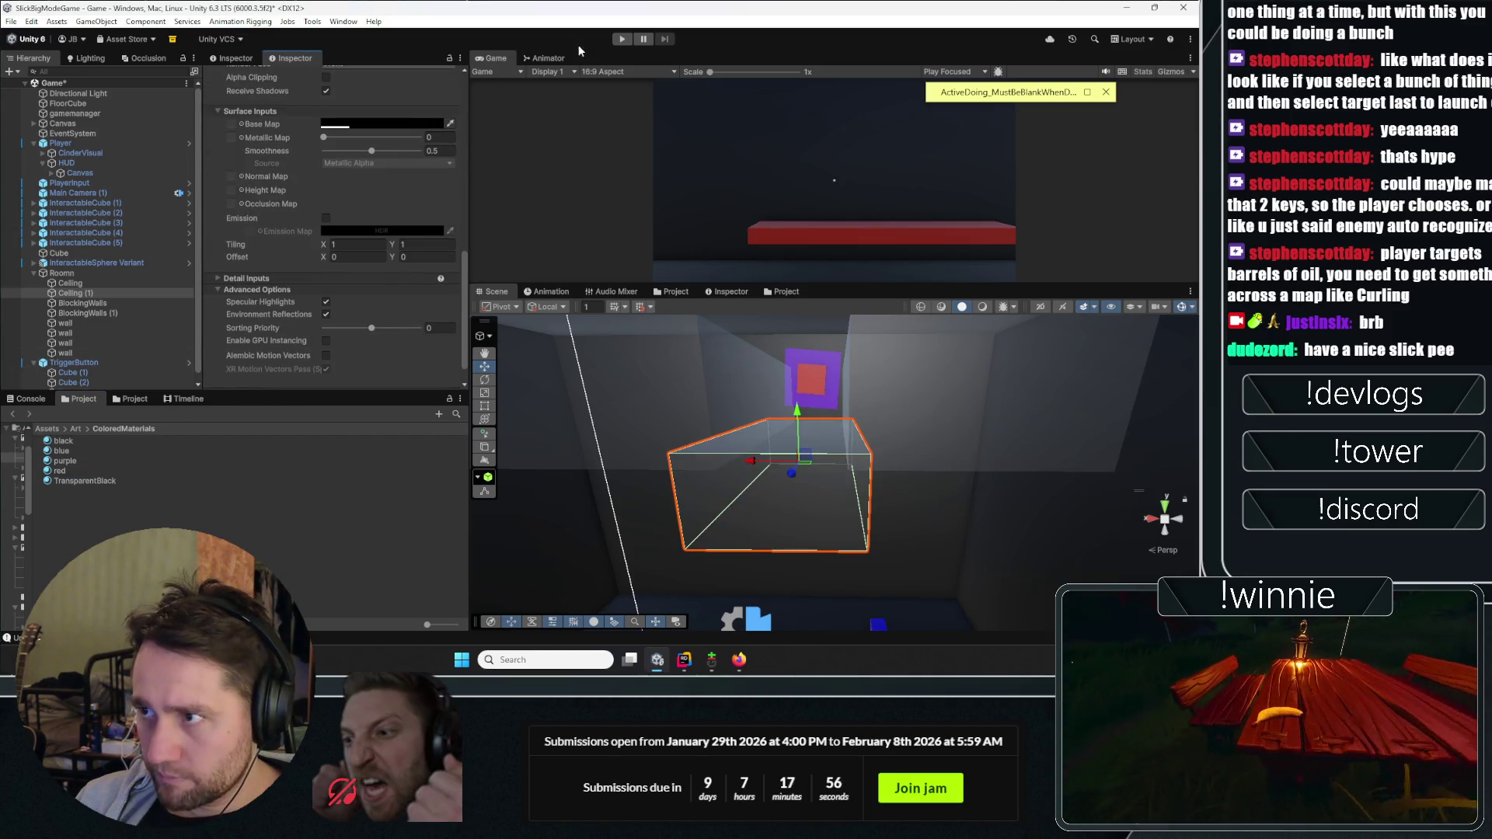
{"action": "left_click", "coordinate": [621, 38]}
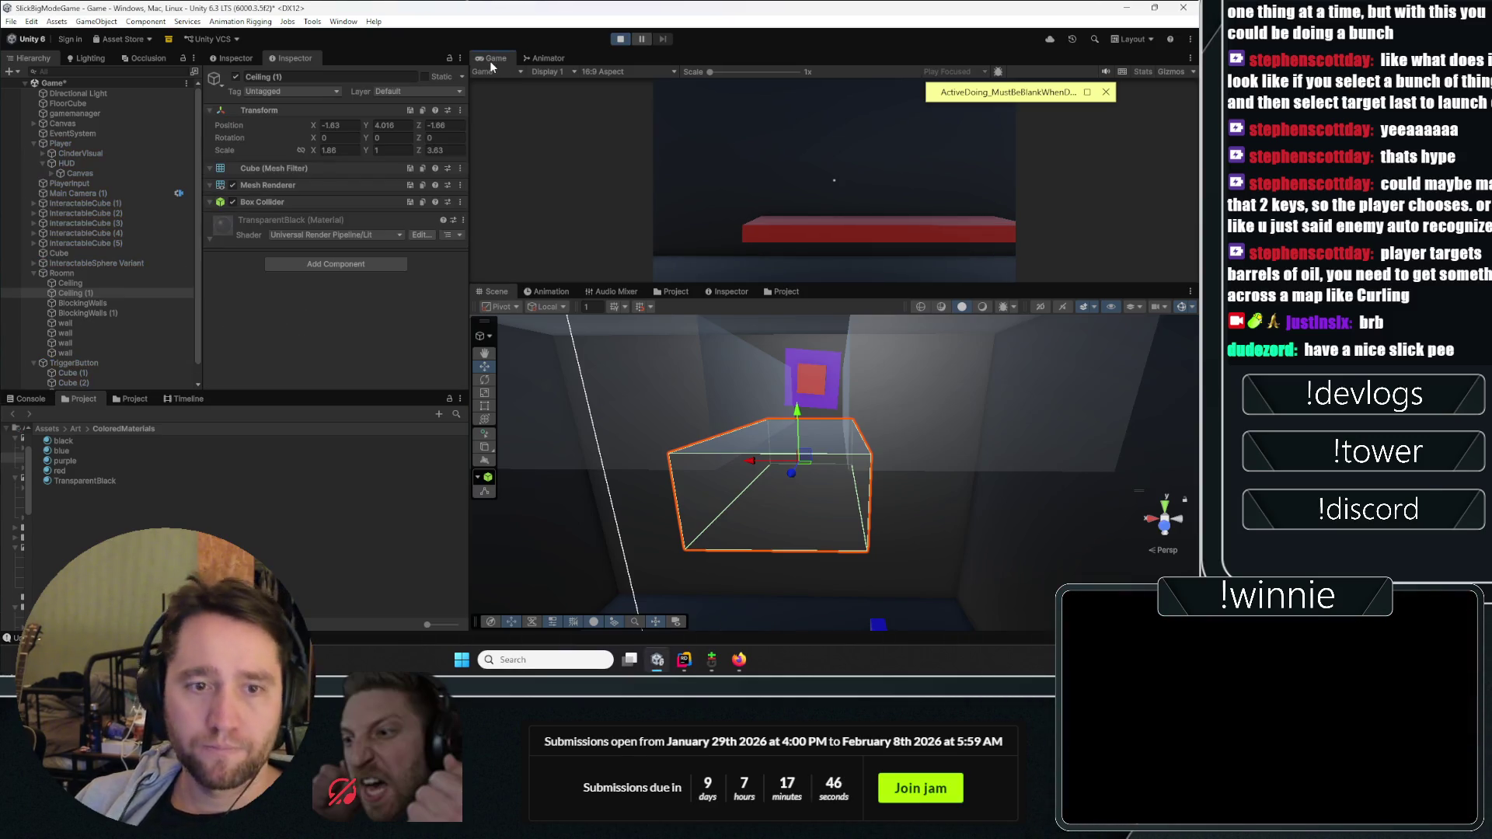
{"action": "double_click", "coordinate": [489, 60]}
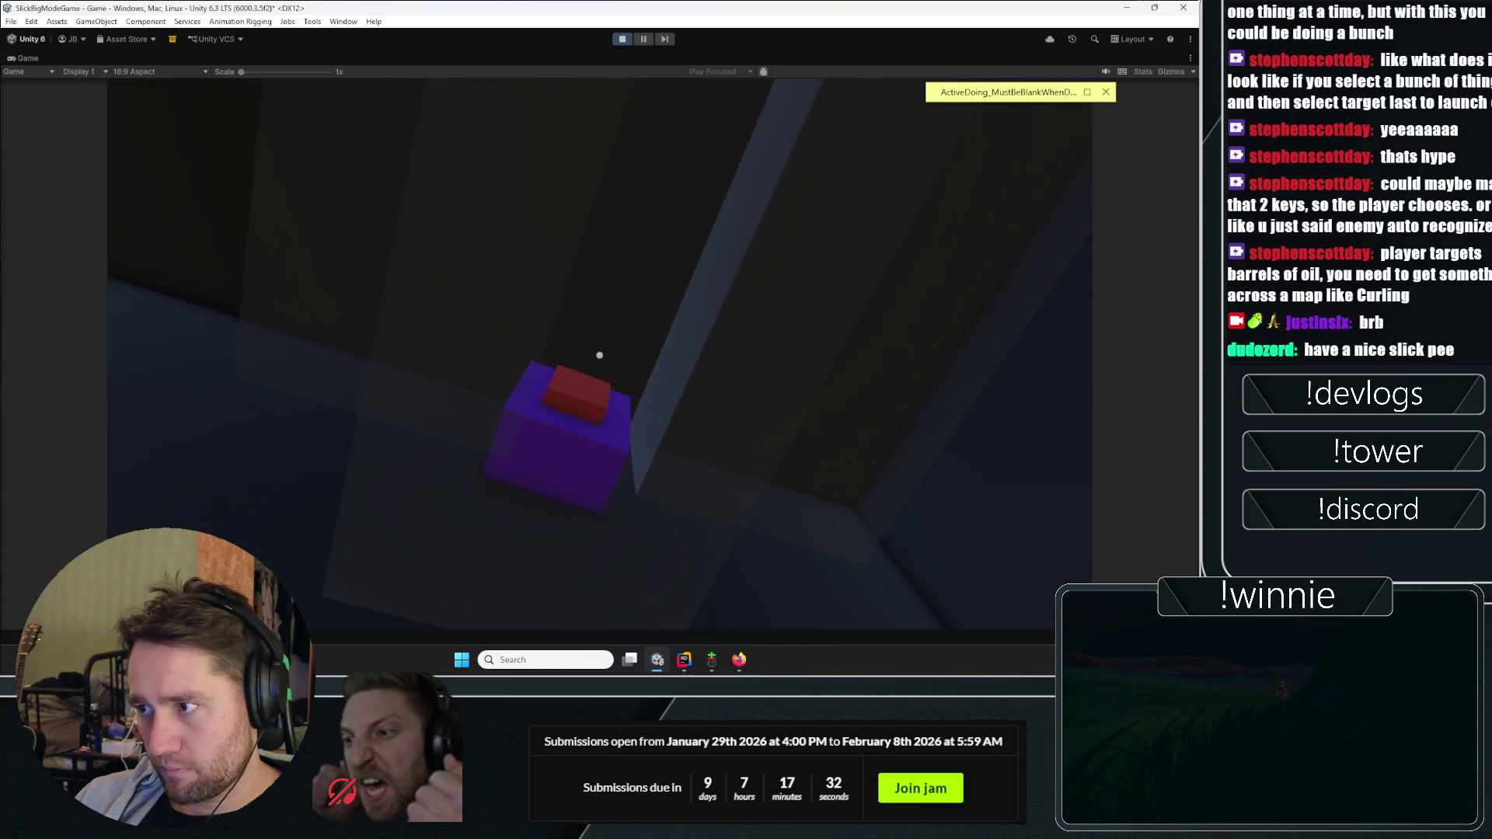
Step: Throw the targeted cube across the room, then exit Play mode with Ctrl+P
{"action": "left_click", "coordinate": [599, 355]}
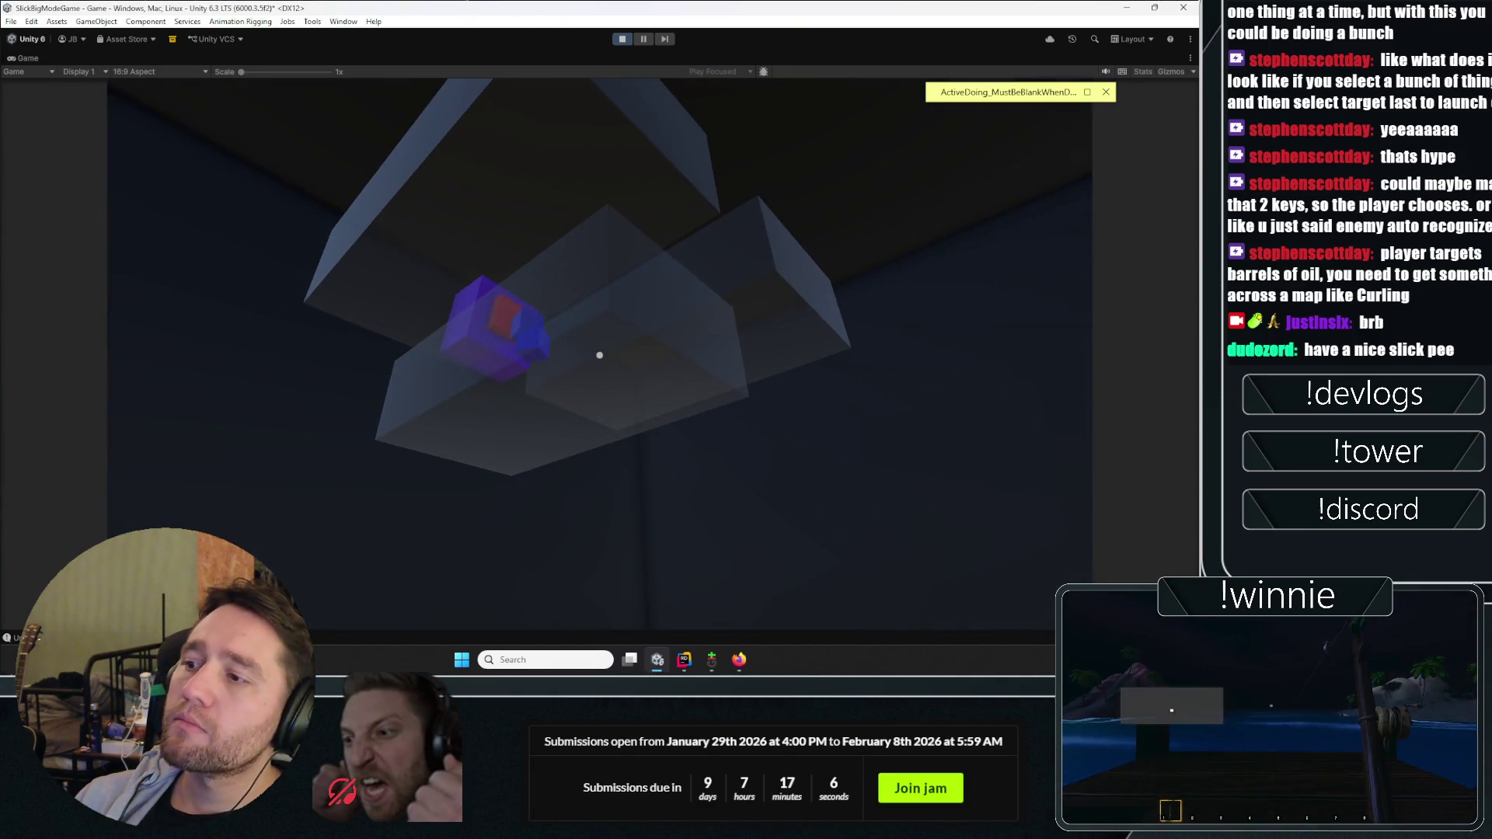
{"action": "key", "text": "ctrl+p"}
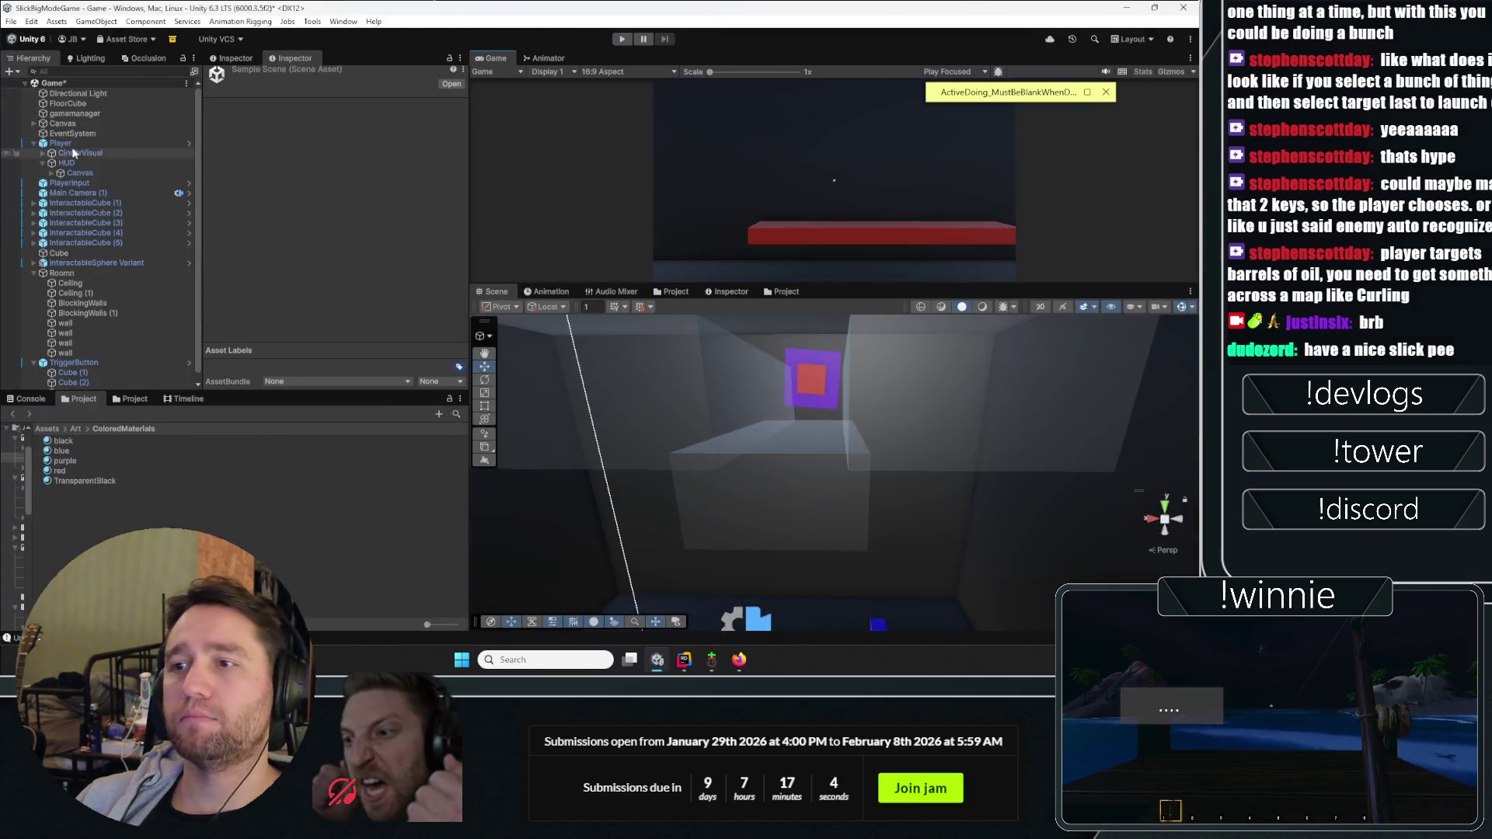
Step: Select Ceiling (1) and lengthen it to a Z scale of 5
{"action": "left_click", "coordinate": [807, 509]}
{"action": "key", "text": "f"}
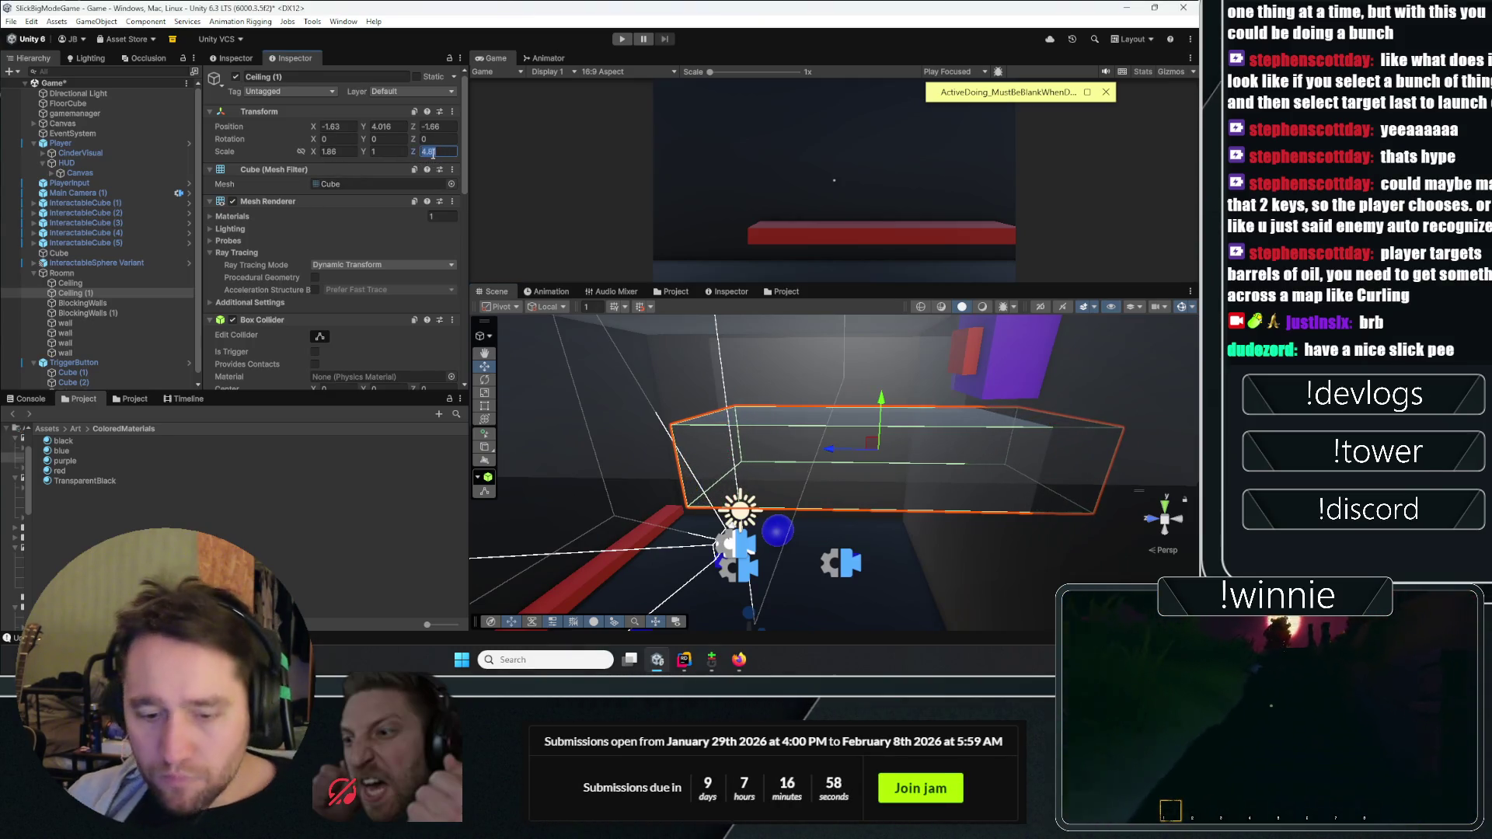
{"action": "mouse_move", "coordinate": [761, 497]}
{"action": "left_mouse_down"}
{"action": "mouse_move", "coordinate": [104, 462]}
{"action": "mouse_move", "coordinate": [120, 453]}
{"action": "left_mouse_up"}
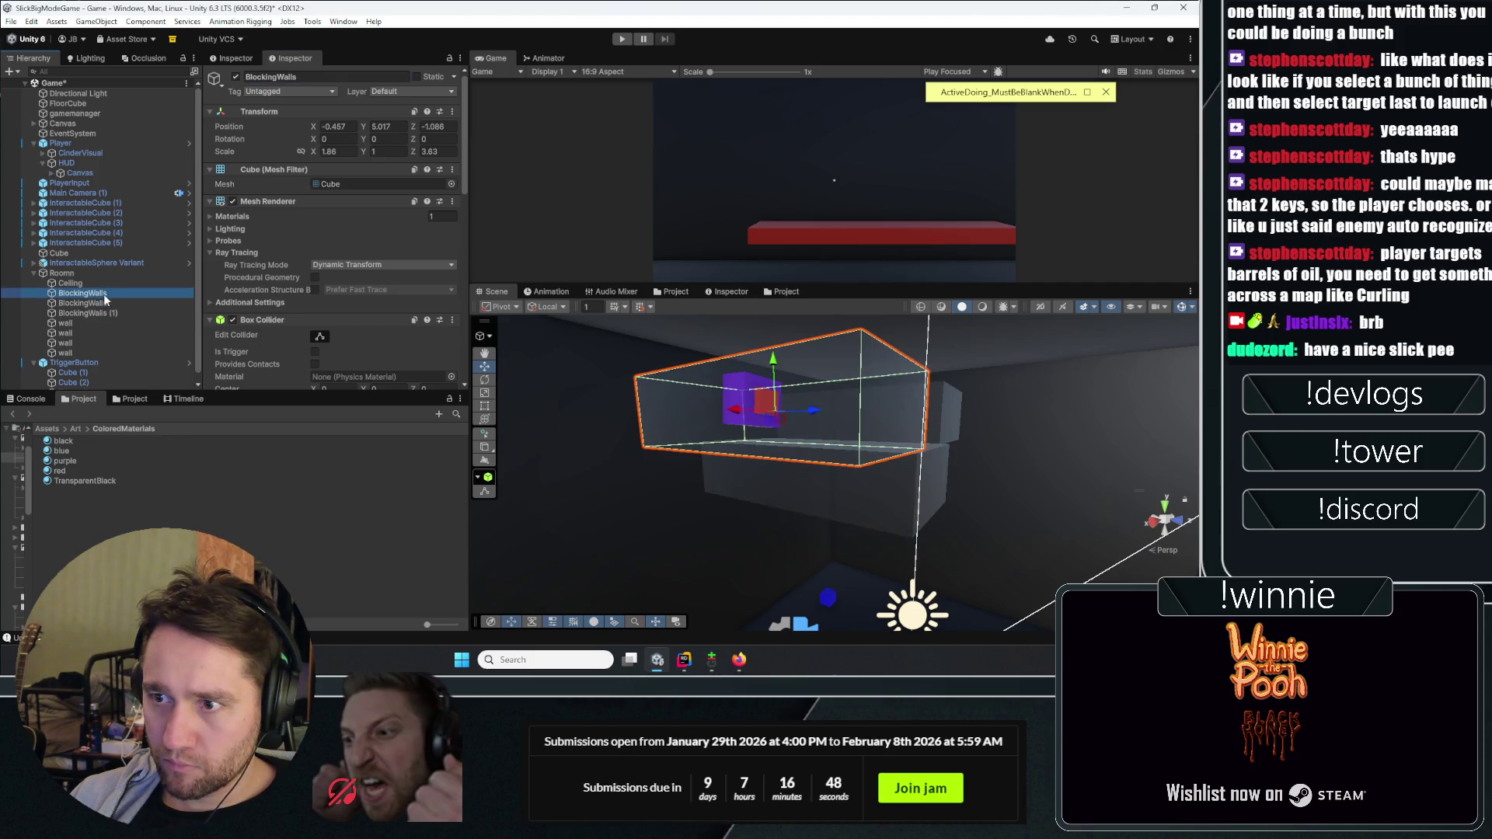
Step: Give the three BlockingWalls Z scale 5 and Z position -0.91, then start Play mode
{"action": "left_click", "coordinate": [87, 312], "text": "shift"}
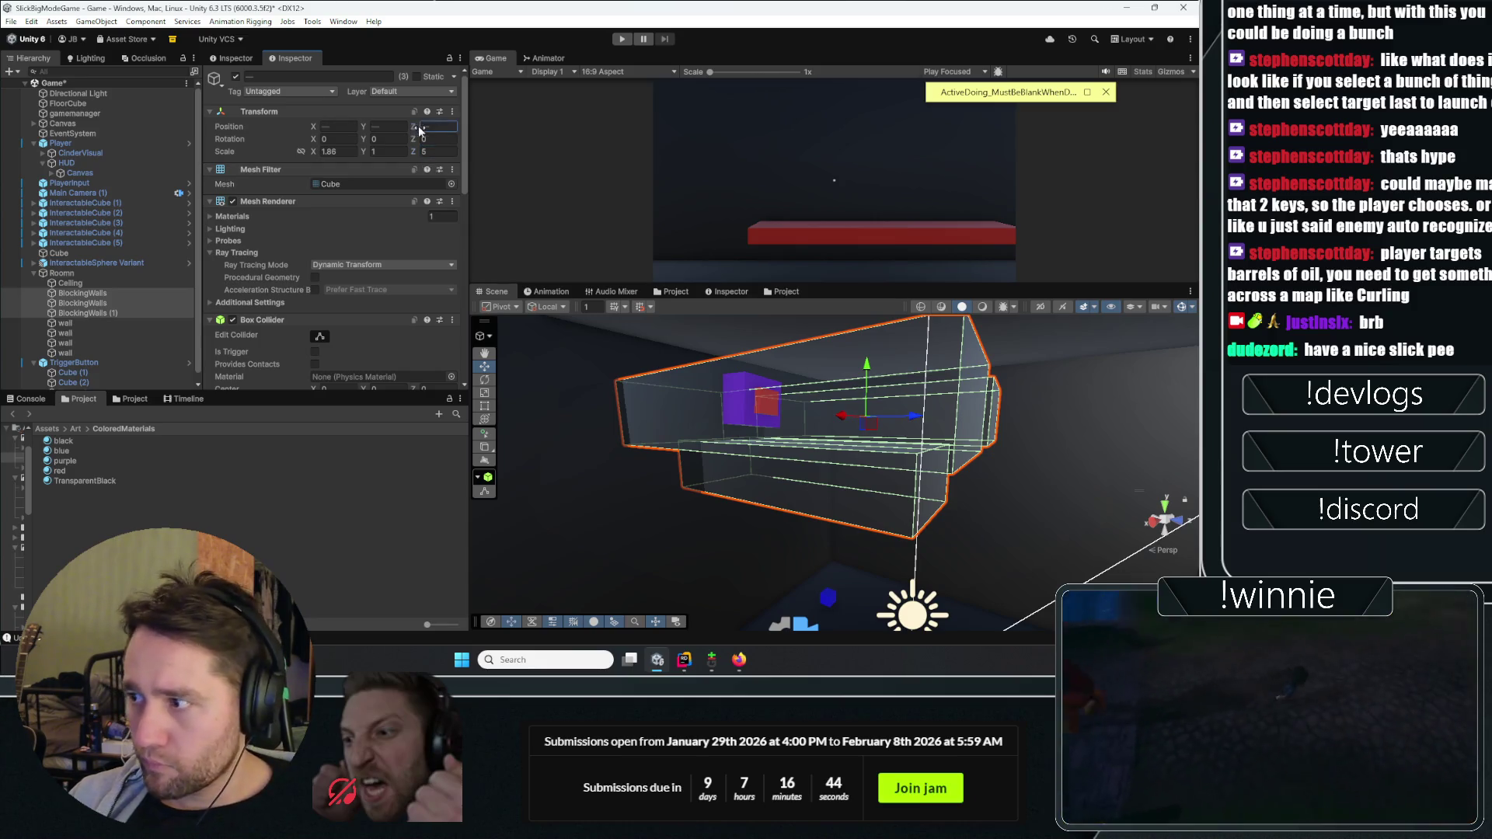
{"action": "left_click", "coordinate": [423, 126]}
{"action": "type", "text": "0.8"}
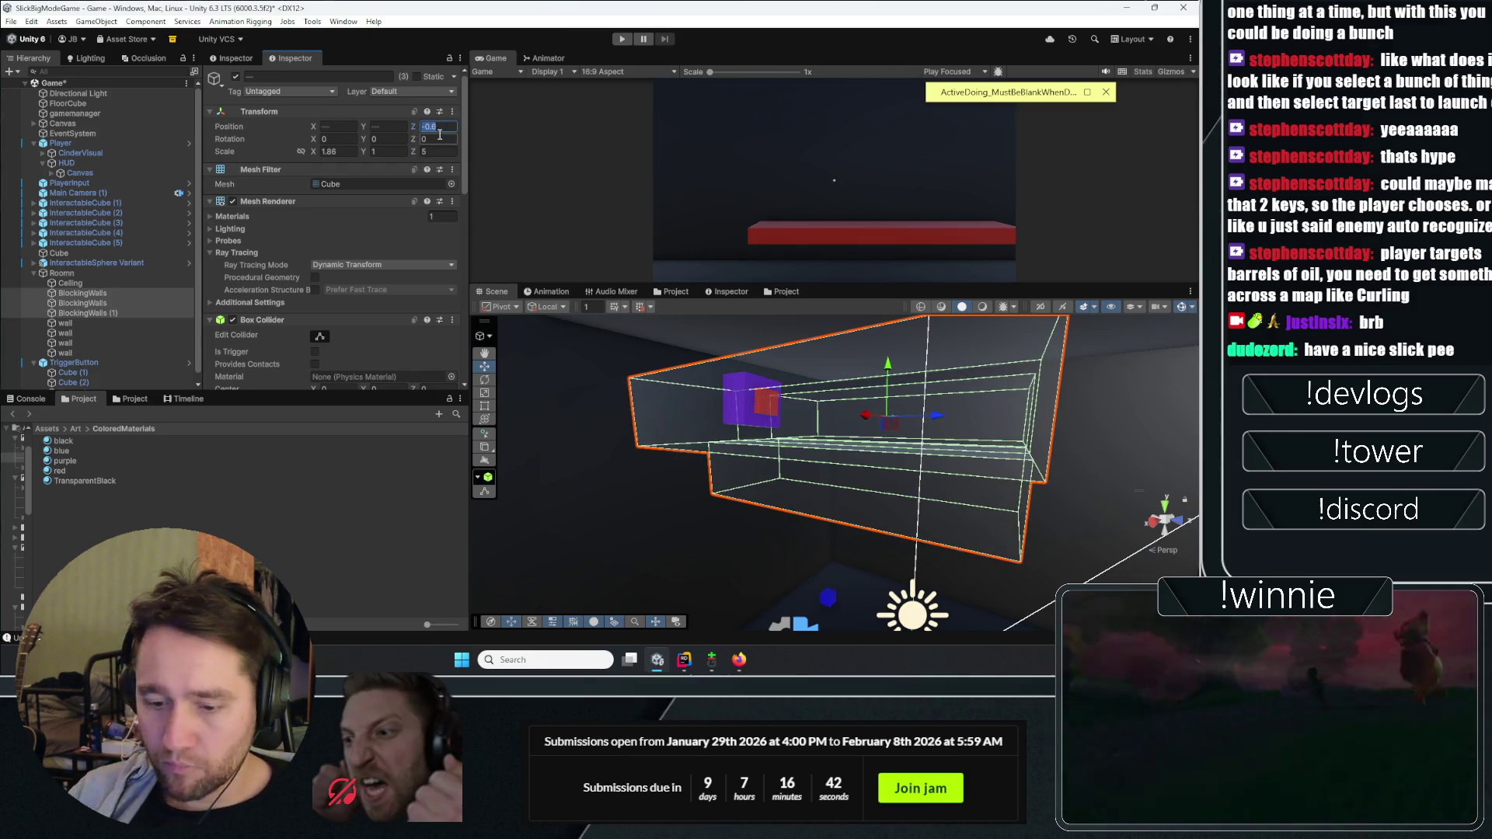
{"action": "type", "text": "0"}
{"action": "mouse_move", "coordinate": [526, 346]}
{"action": "left_mouse_down"}
{"action": "mouse_move", "coordinate": [926, 429]}
{"action": "mouse_move", "coordinate": [496, 420]}
{"action": "left_mouse_up"}
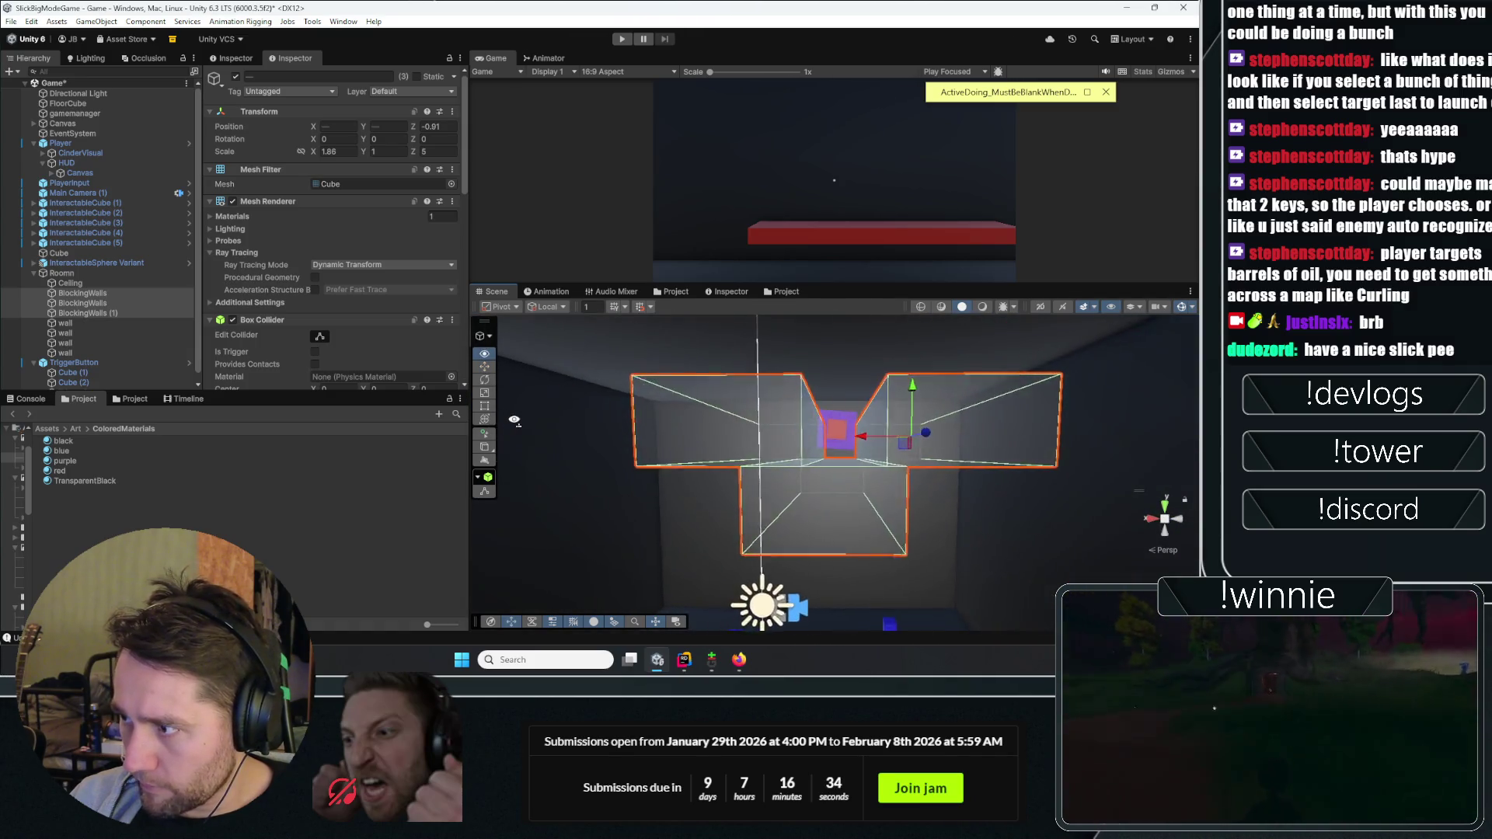
{"action": "scroll", "coordinate": [495, 420], "scroll_direction": "up", "scroll_amount": 6}
{"action": "left_click_drag", "start_coordinate": [533, 533], "coordinate": [549, 574]}
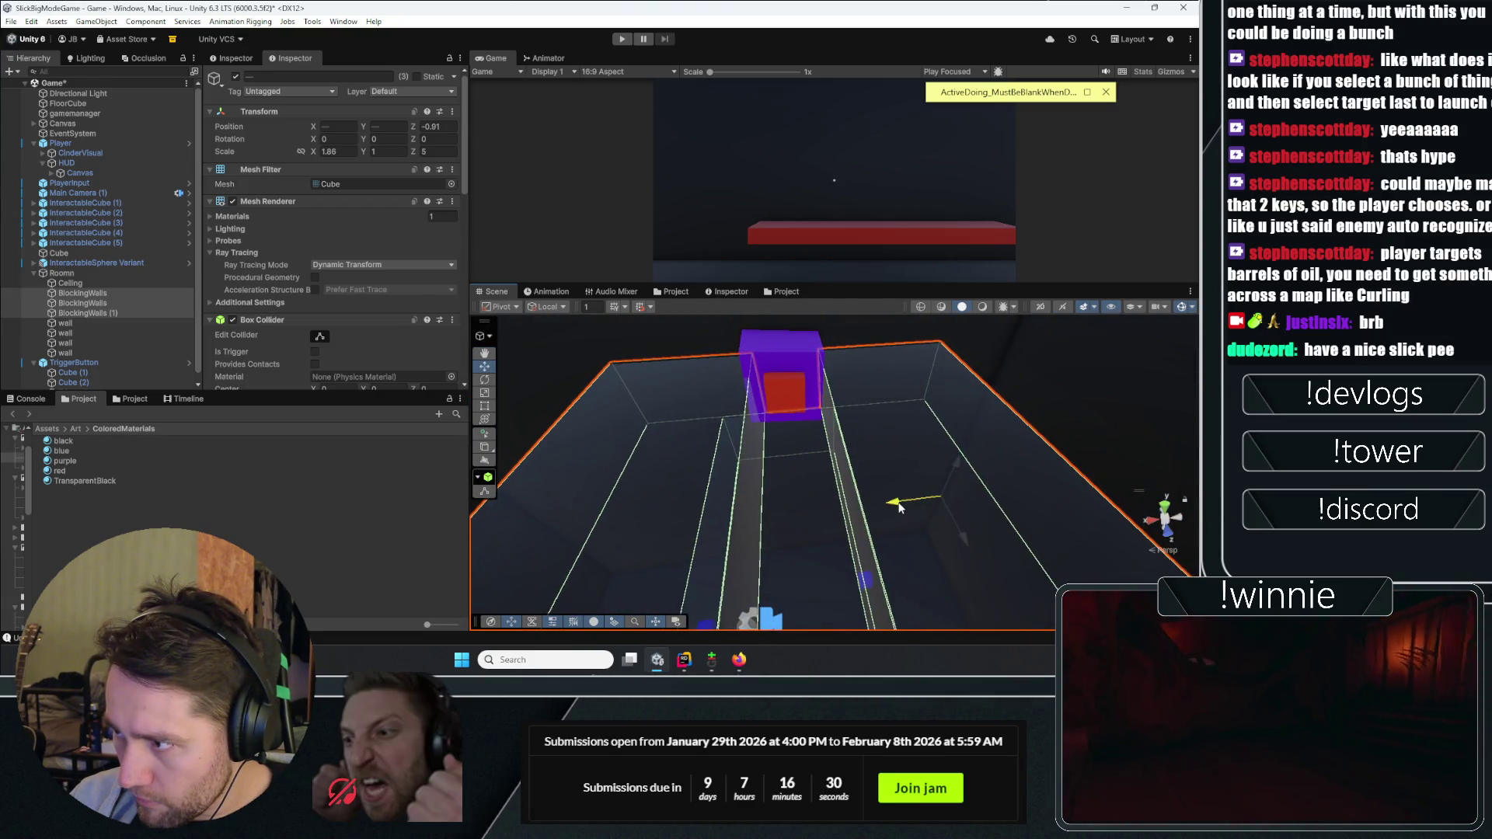
{"action": "left_click_drag", "start_coordinate": [896, 505], "coordinate": [827, 302]}
{"action": "key", "text": "s"}
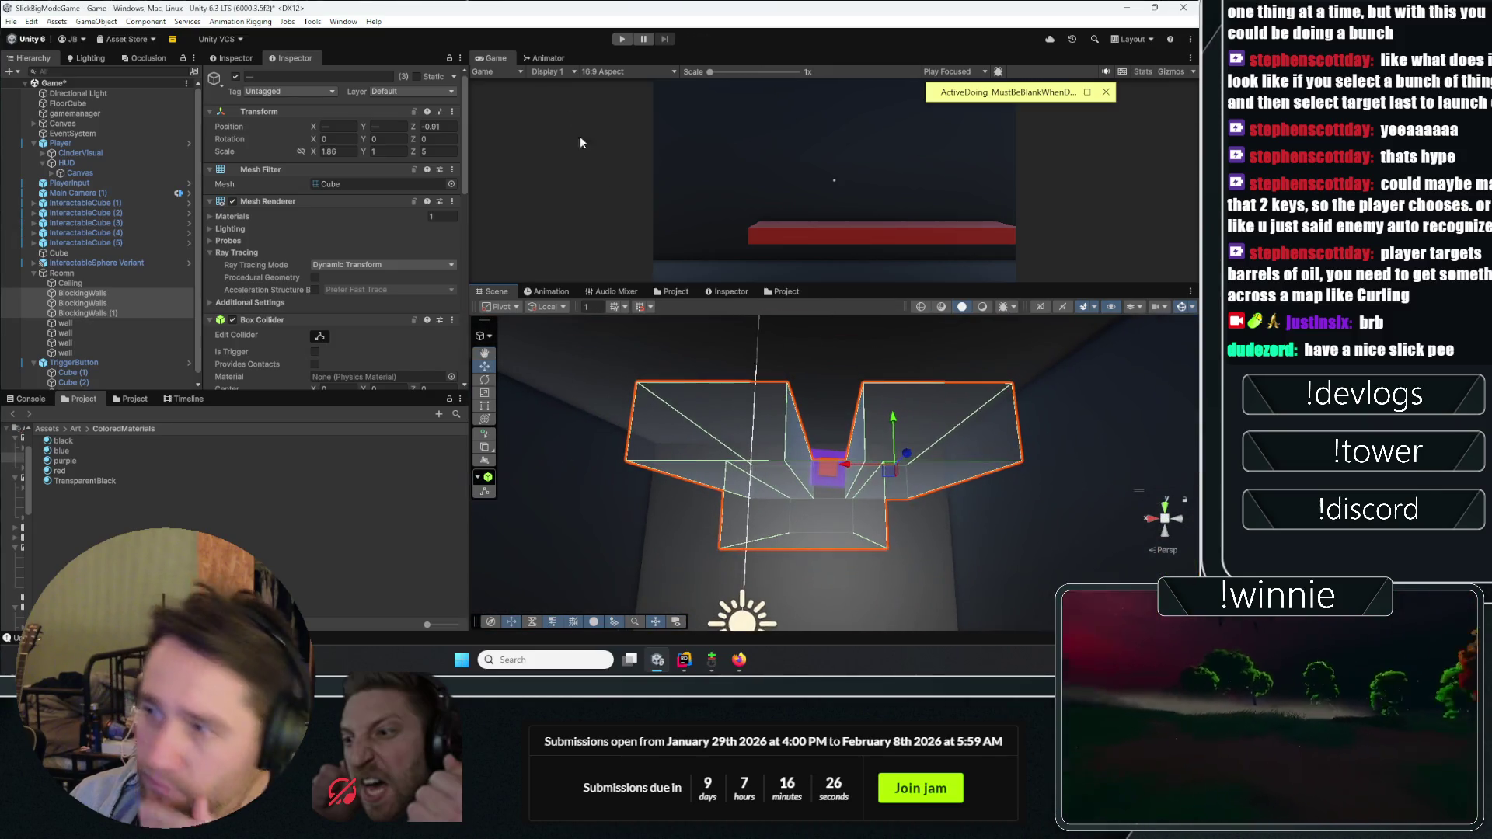
{"action": "left_click", "coordinate": [625, 38]}
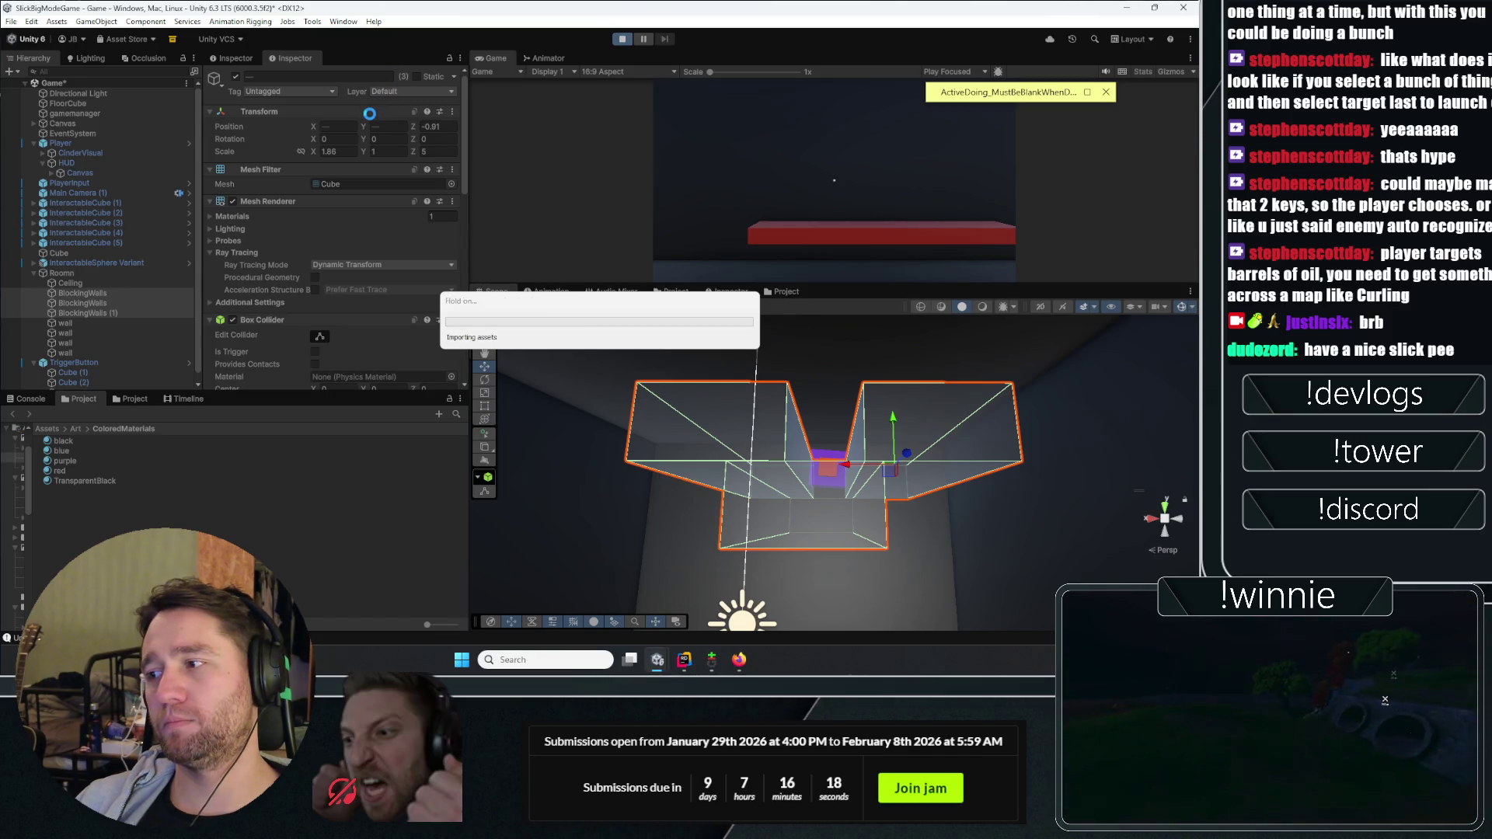
Step: Maximize the Game view, launch the sphere, and throw the front, lavender and nearby cubes
{"action": "double_click", "coordinate": [495, 60]}
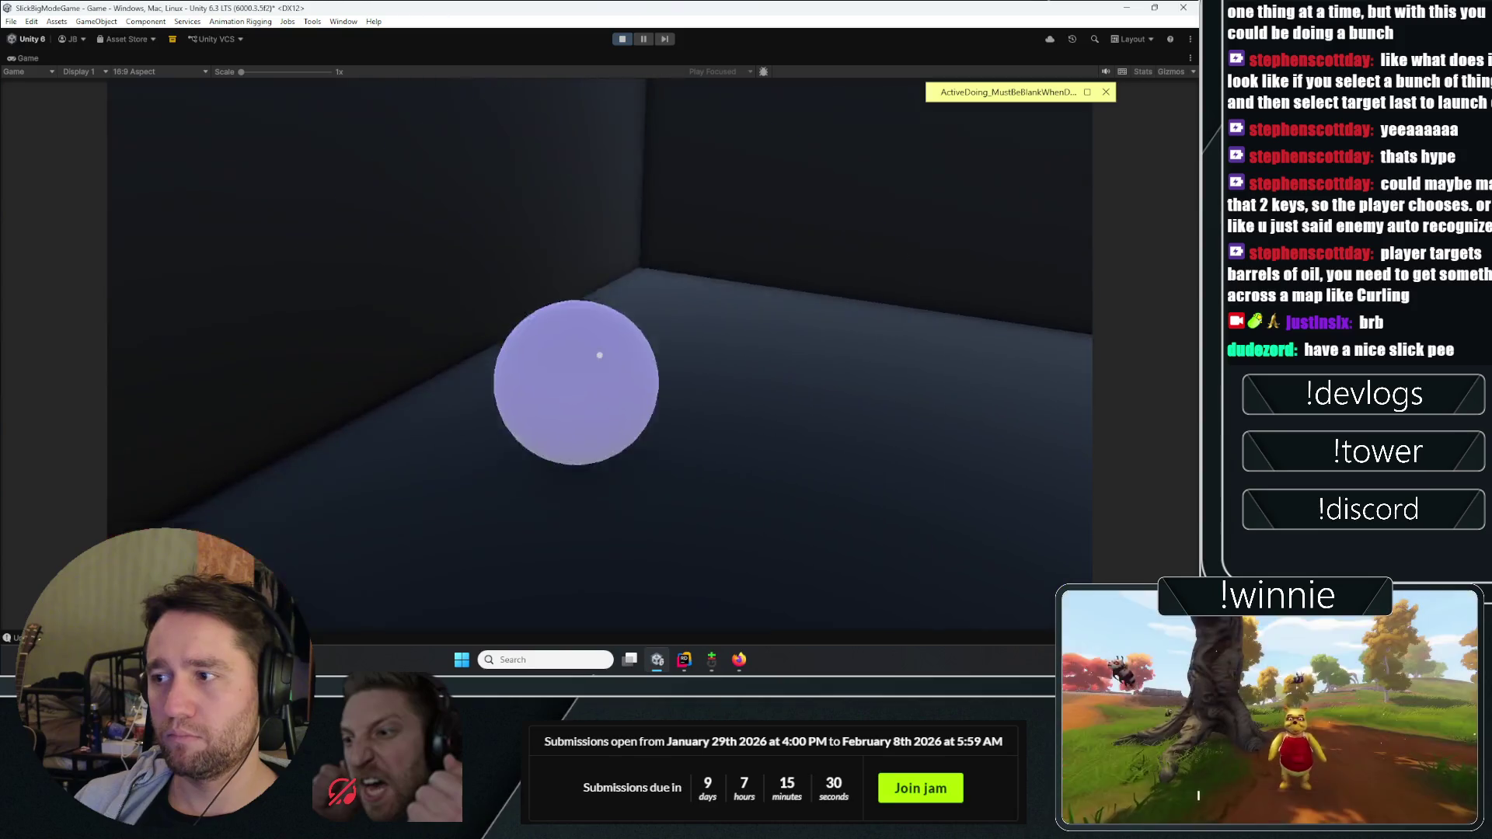
{"action": "left_click", "coordinate": [599, 355]}
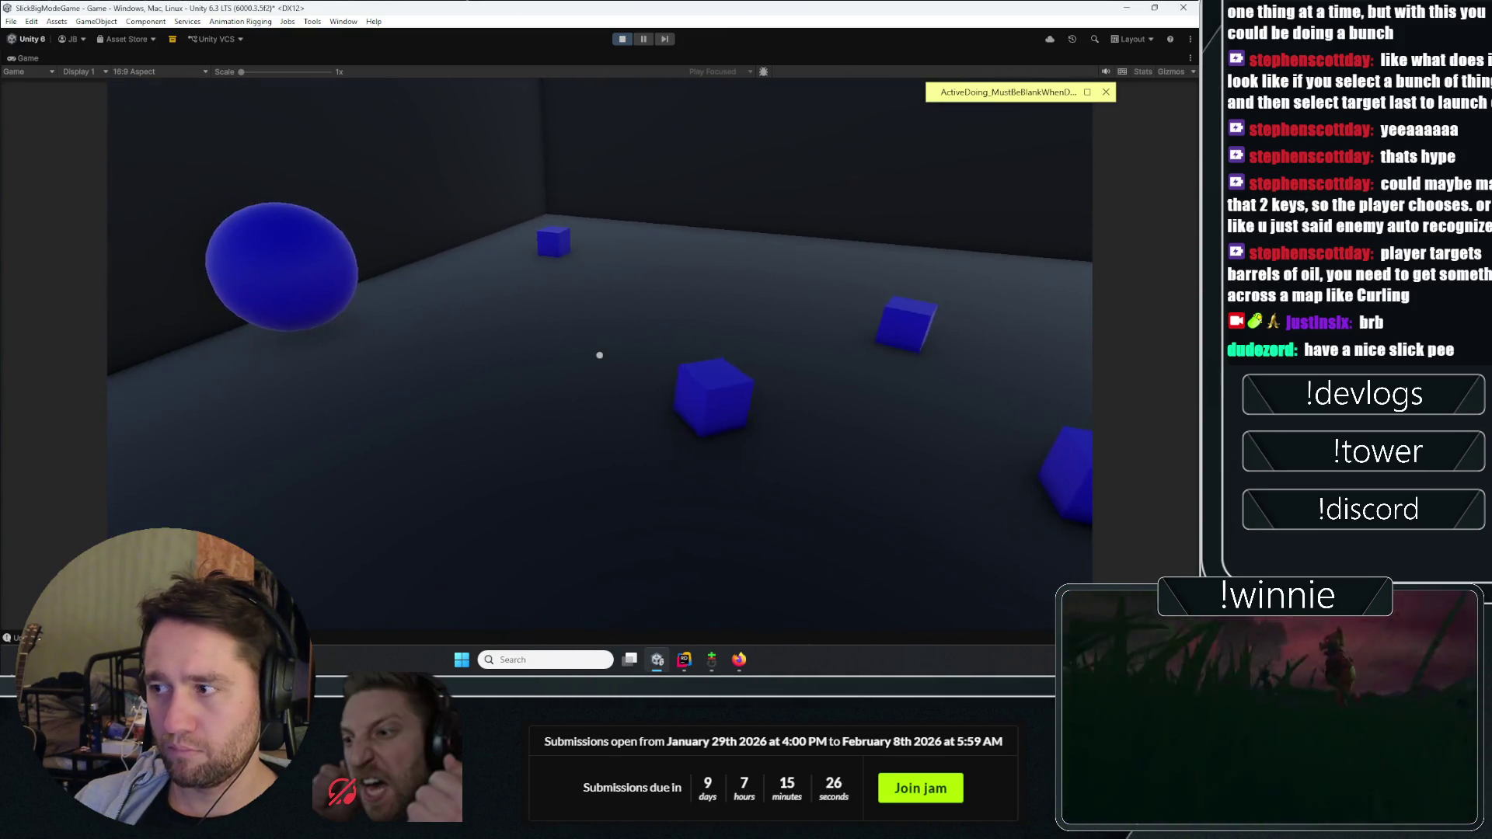
{"action": "left_click", "coordinate": [599, 355]}
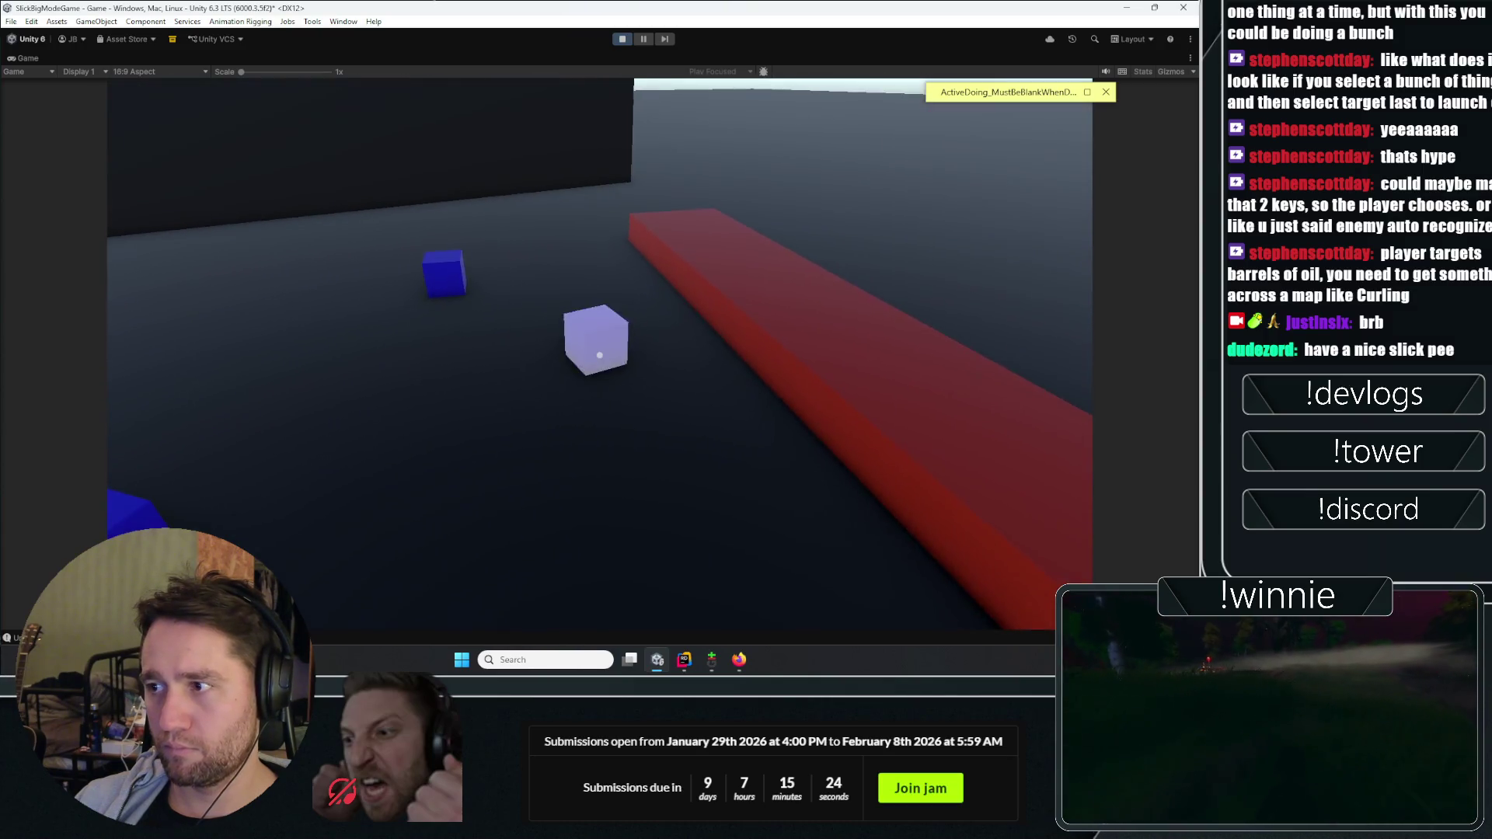
{"action": "left_click", "coordinate": [599, 355]}
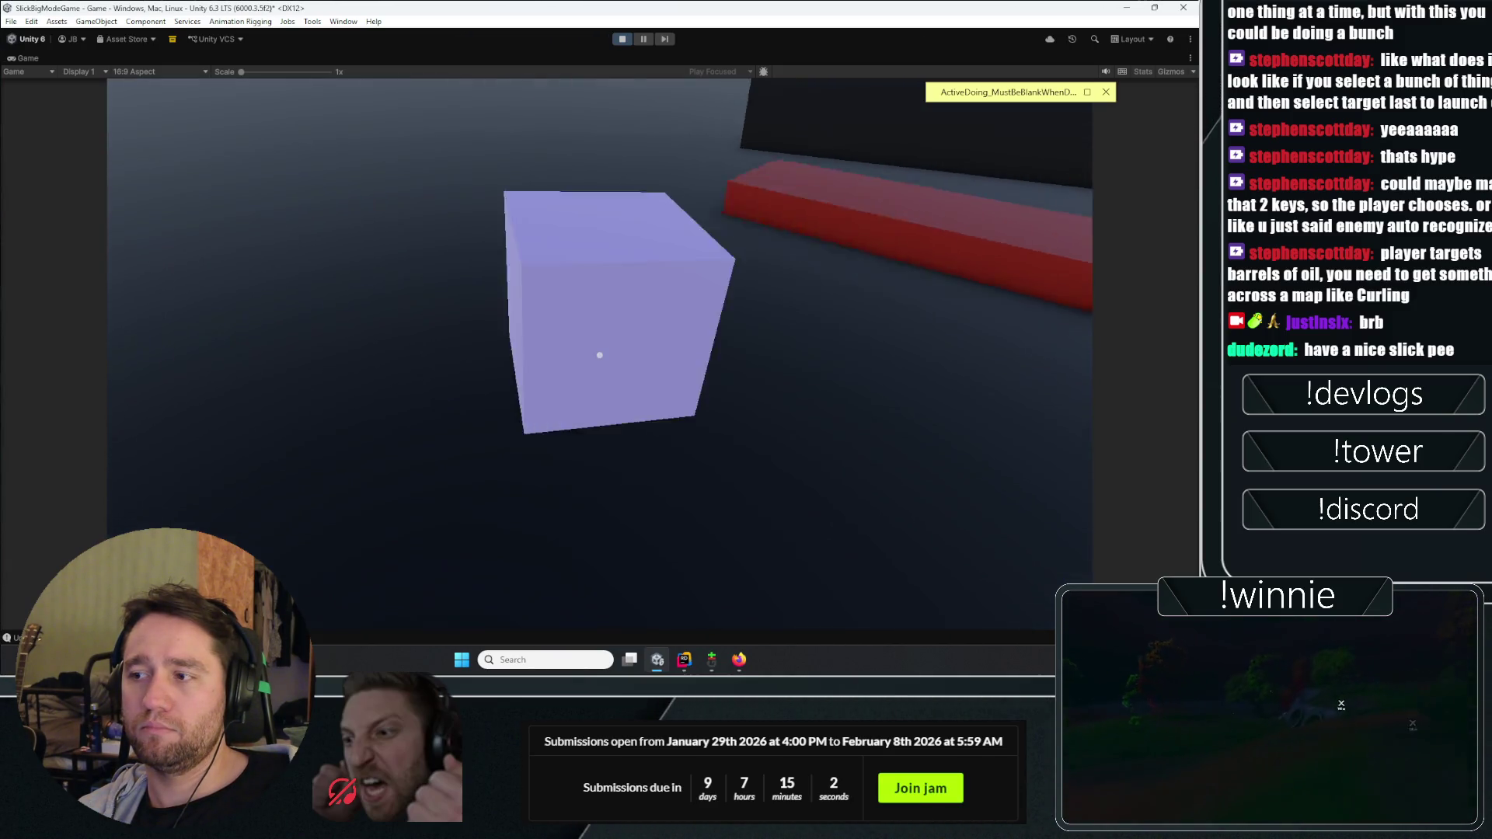
{"action": "left_click", "coordinate": [599, 355]}
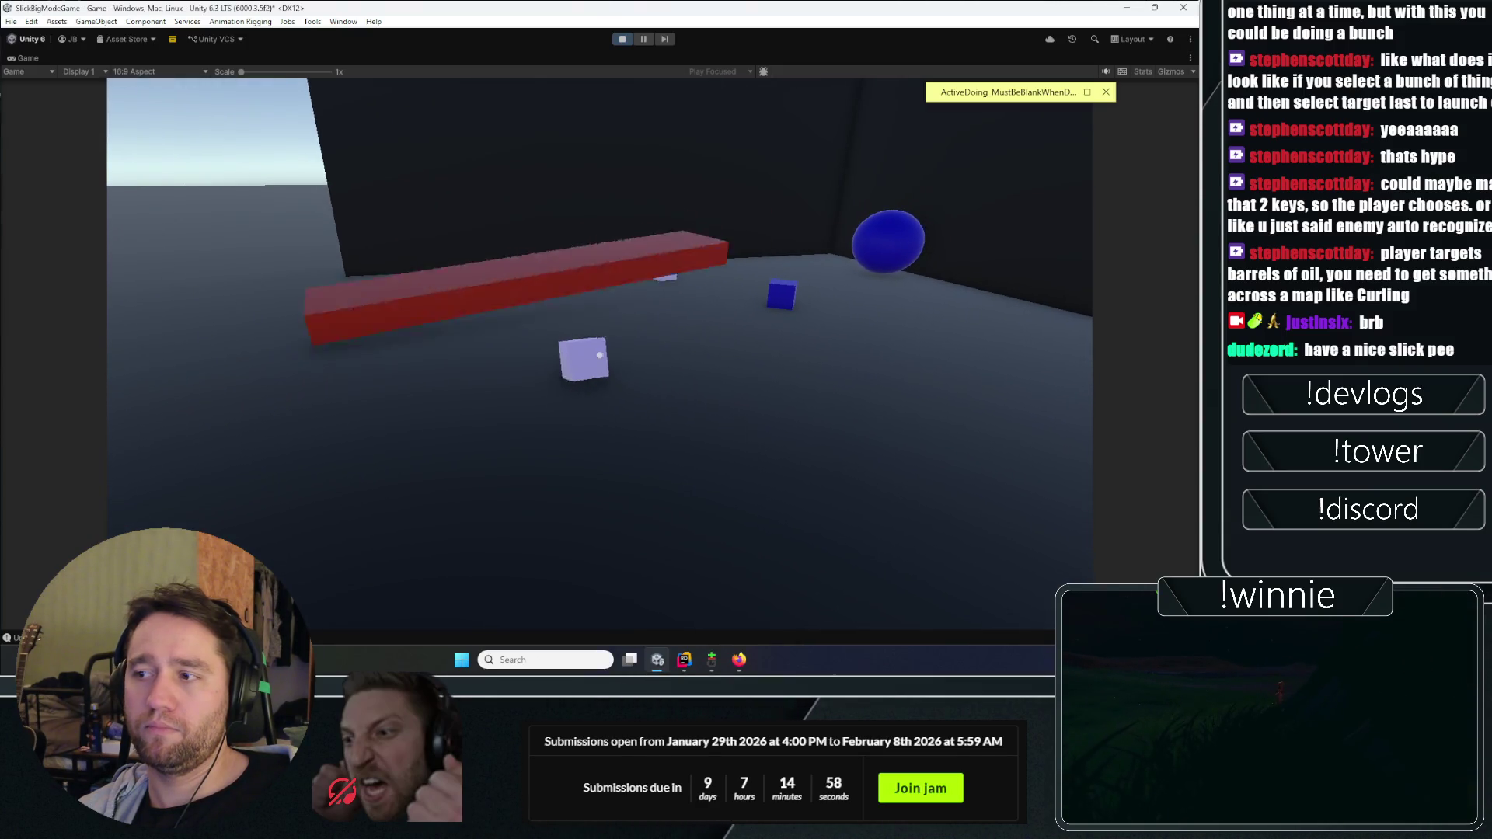
{"action": "left_click", "coordinate": [599, 355]}
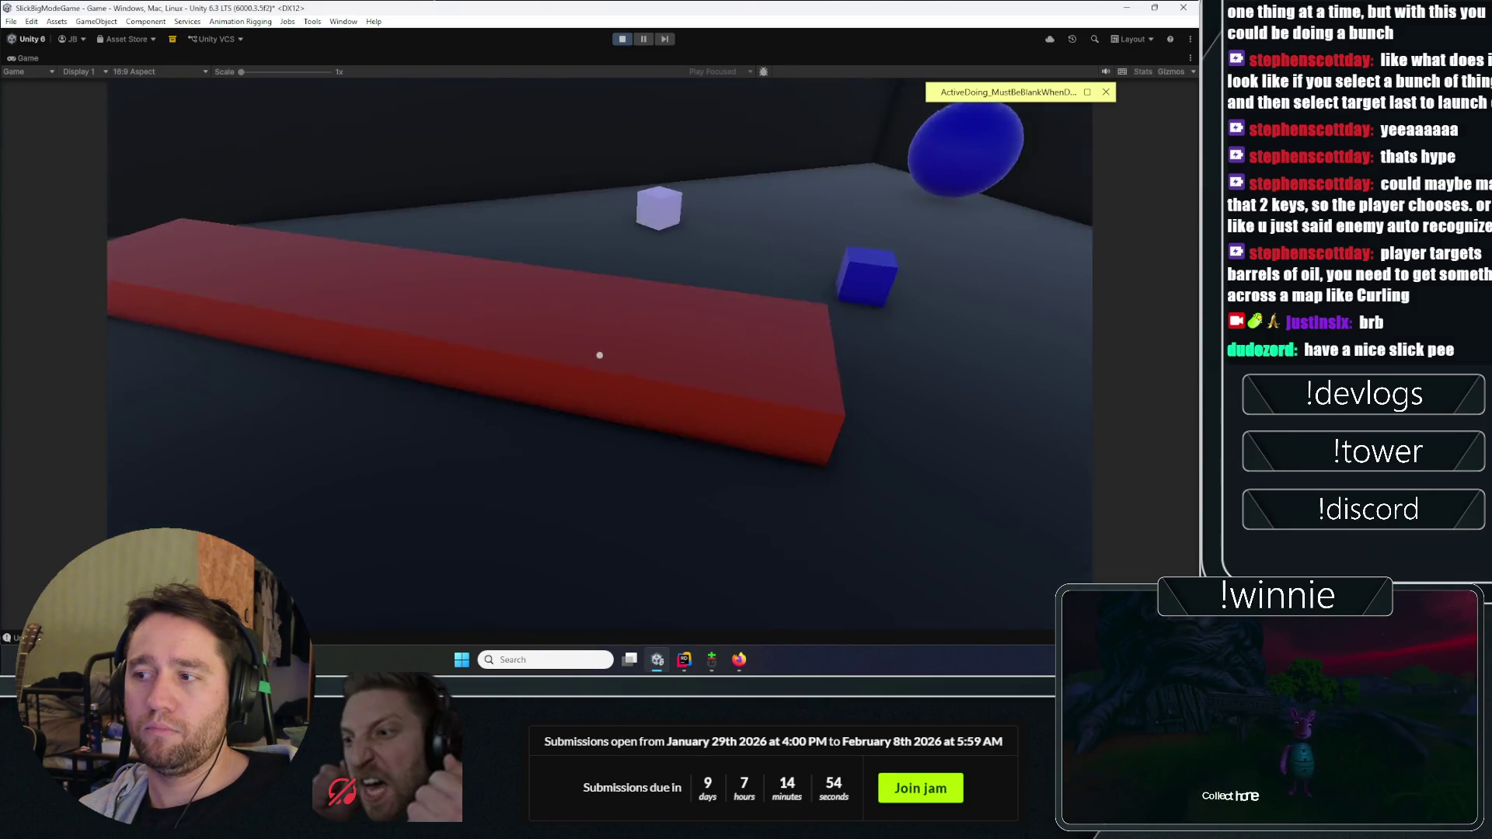
{"action": "left_click", "coordinate": [599, 355]}
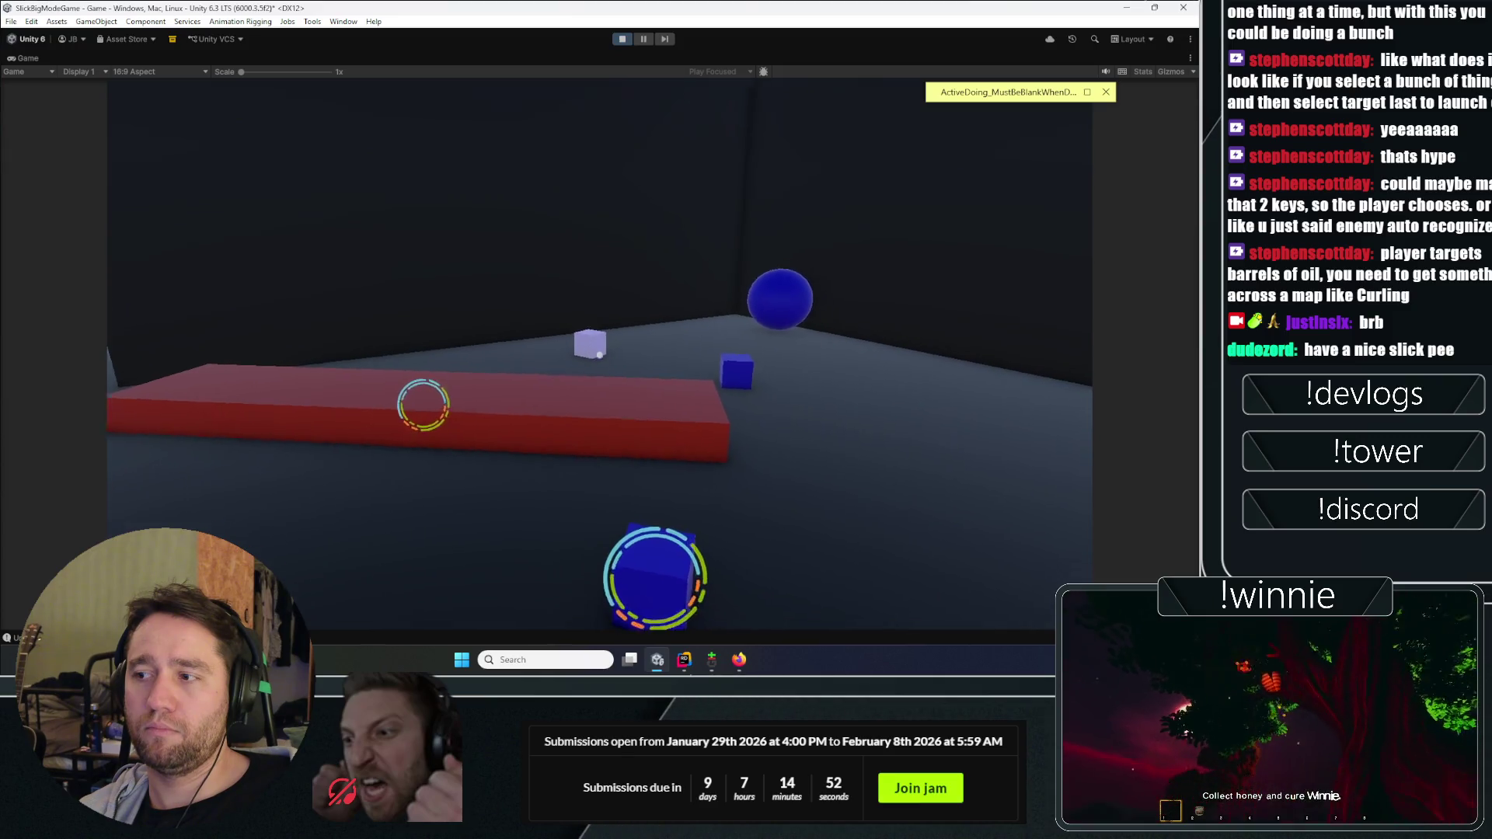
{"action": "left_click", "coordinate": [599, 355]}
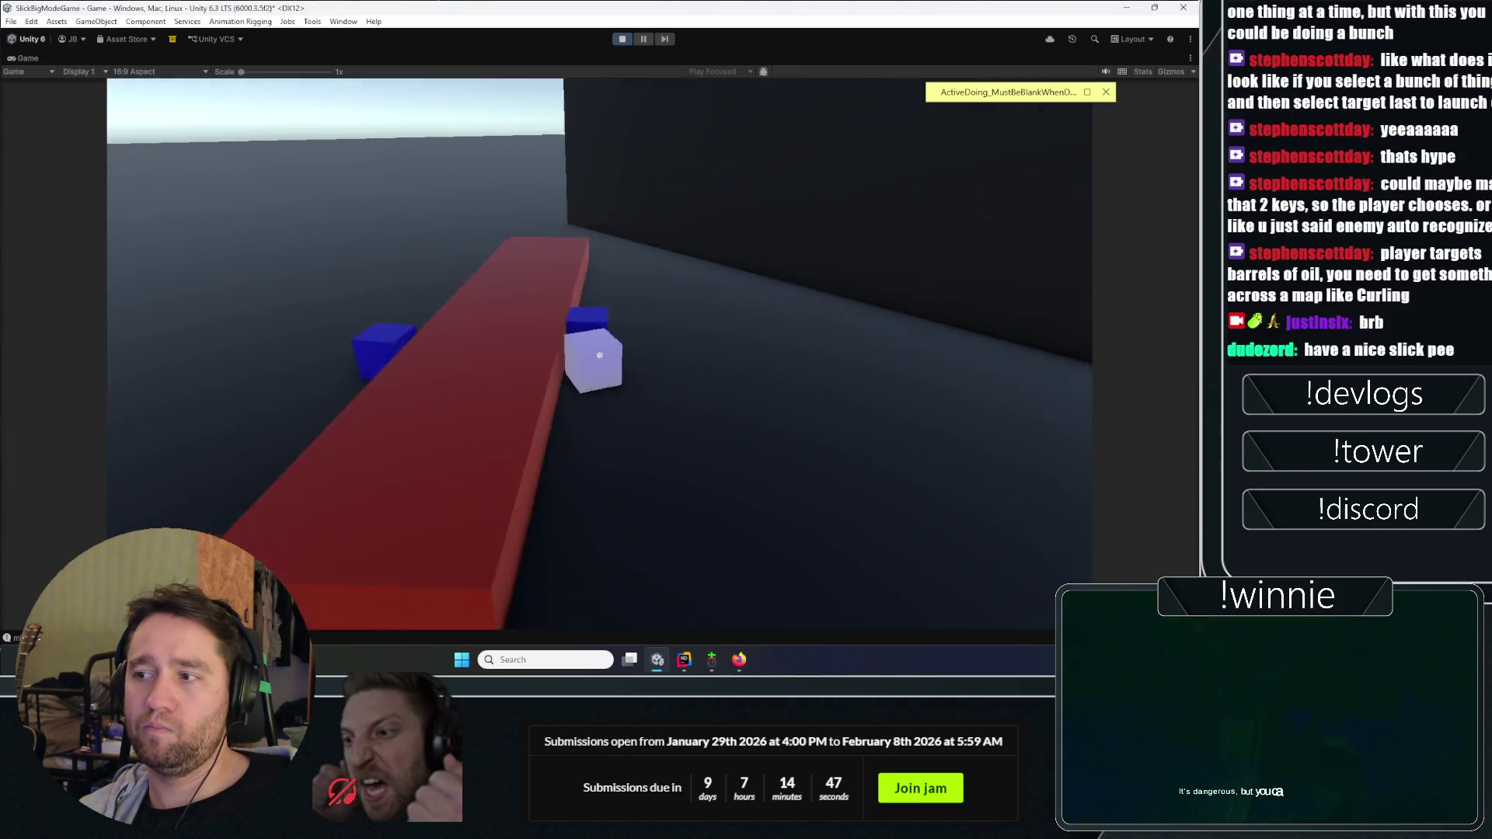
Step: Mark the red bar, two blue cubes and the sphere, launch them together, then stop playing
{"action": "left_click", "coordinate": [599, 355]}
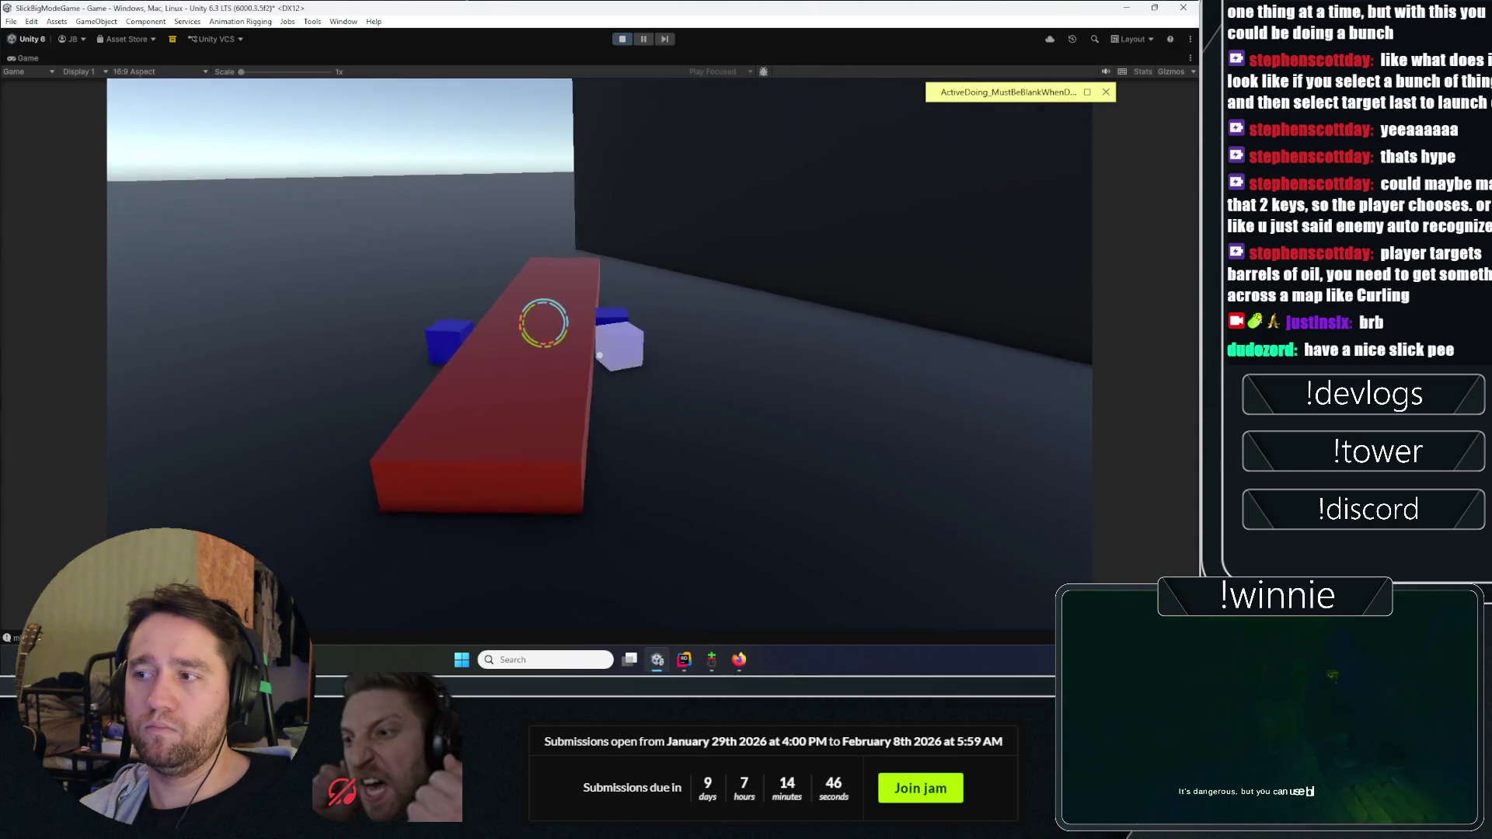
{"action": "left_click", "coordinate": [599, 355]}
{"action": "left_click", "coordinate": [599, 355]}
{"action": "left_click", "coordinate": [599, 355]}
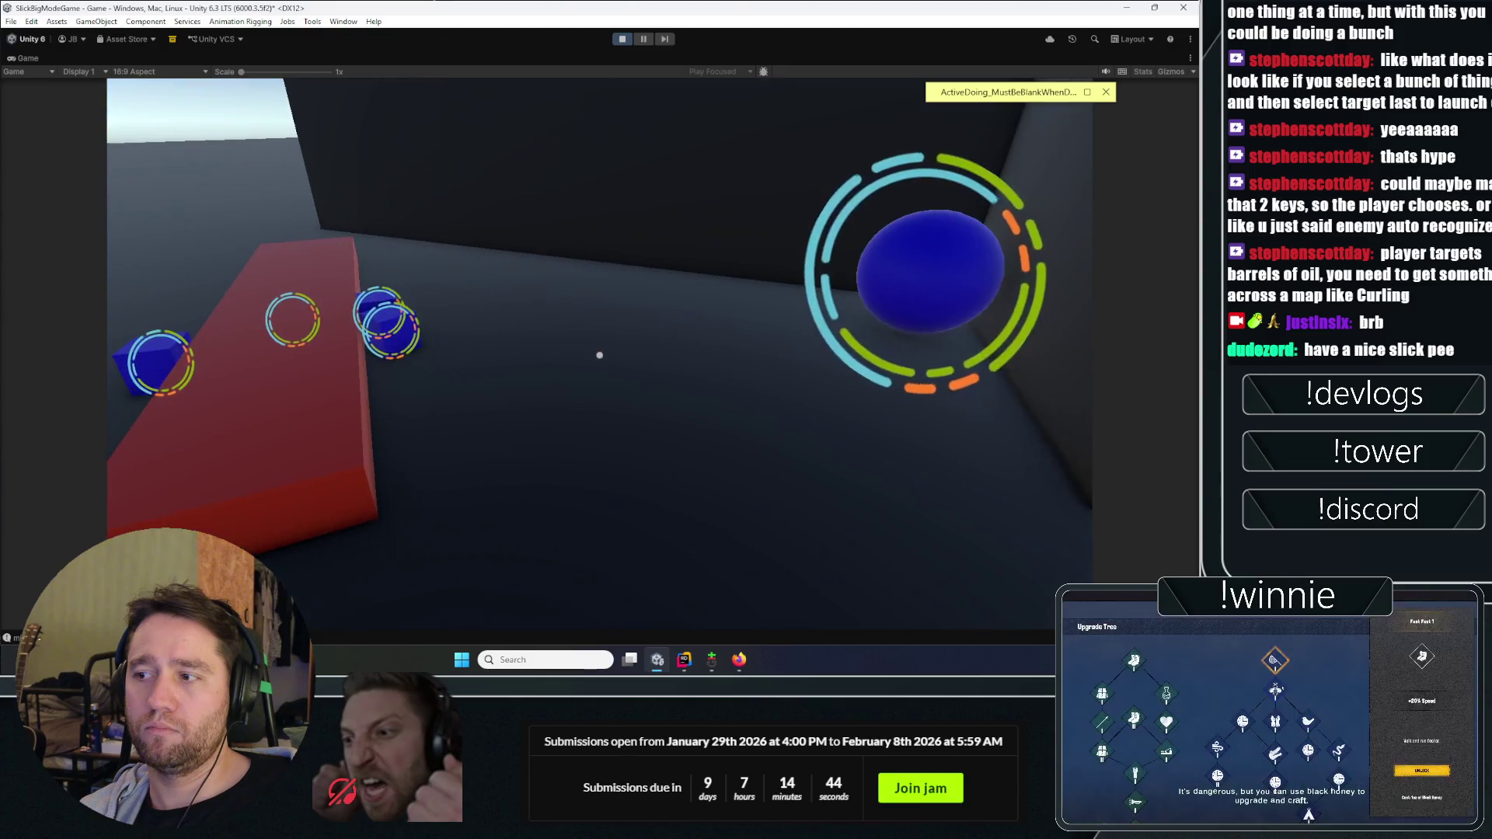
{"action": "left_click", "coordinate": [599, 355]}
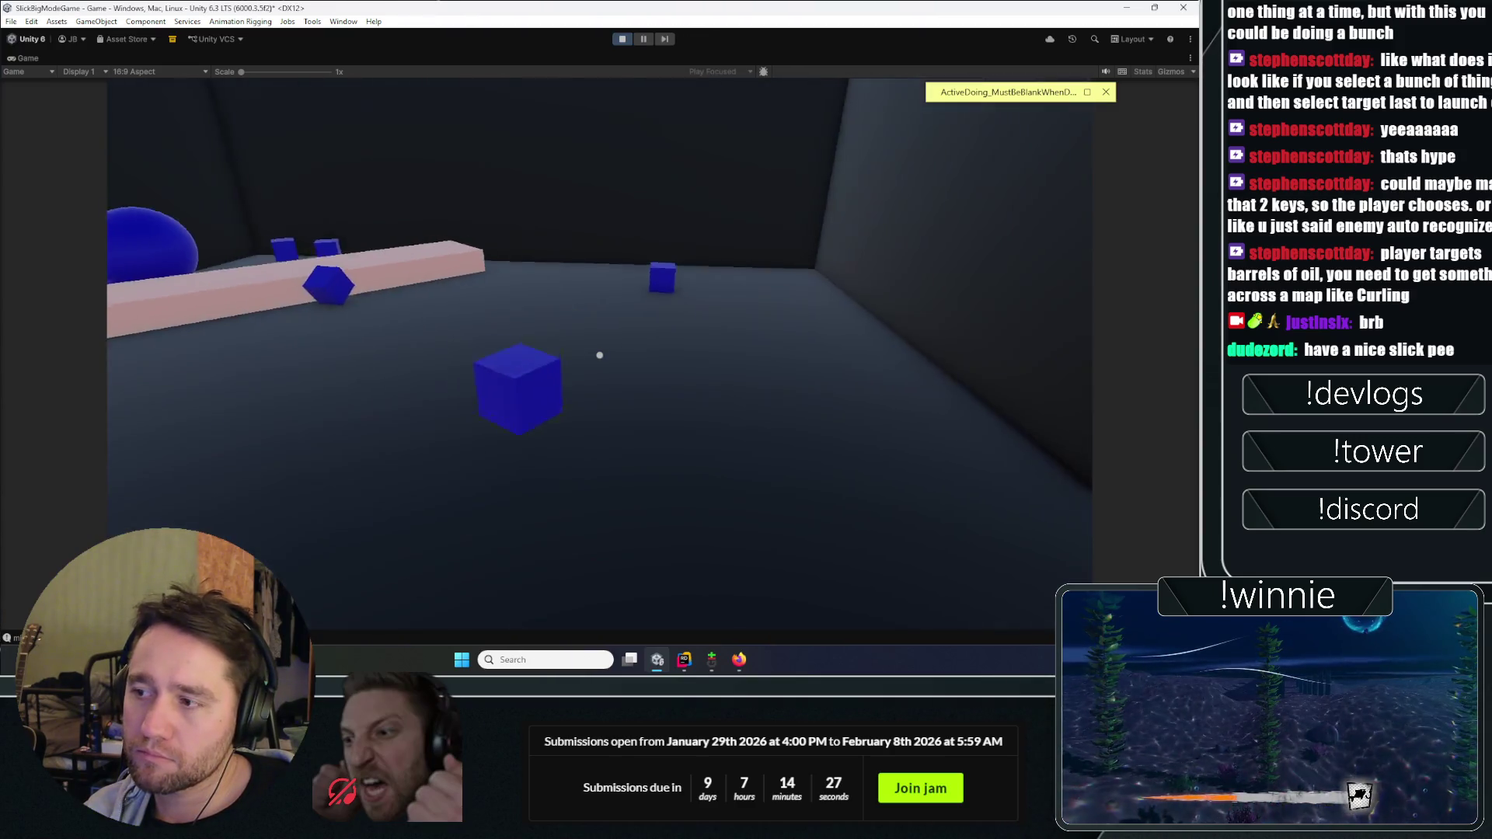
{"action": "left_click", "coordinate": [599, 355]}
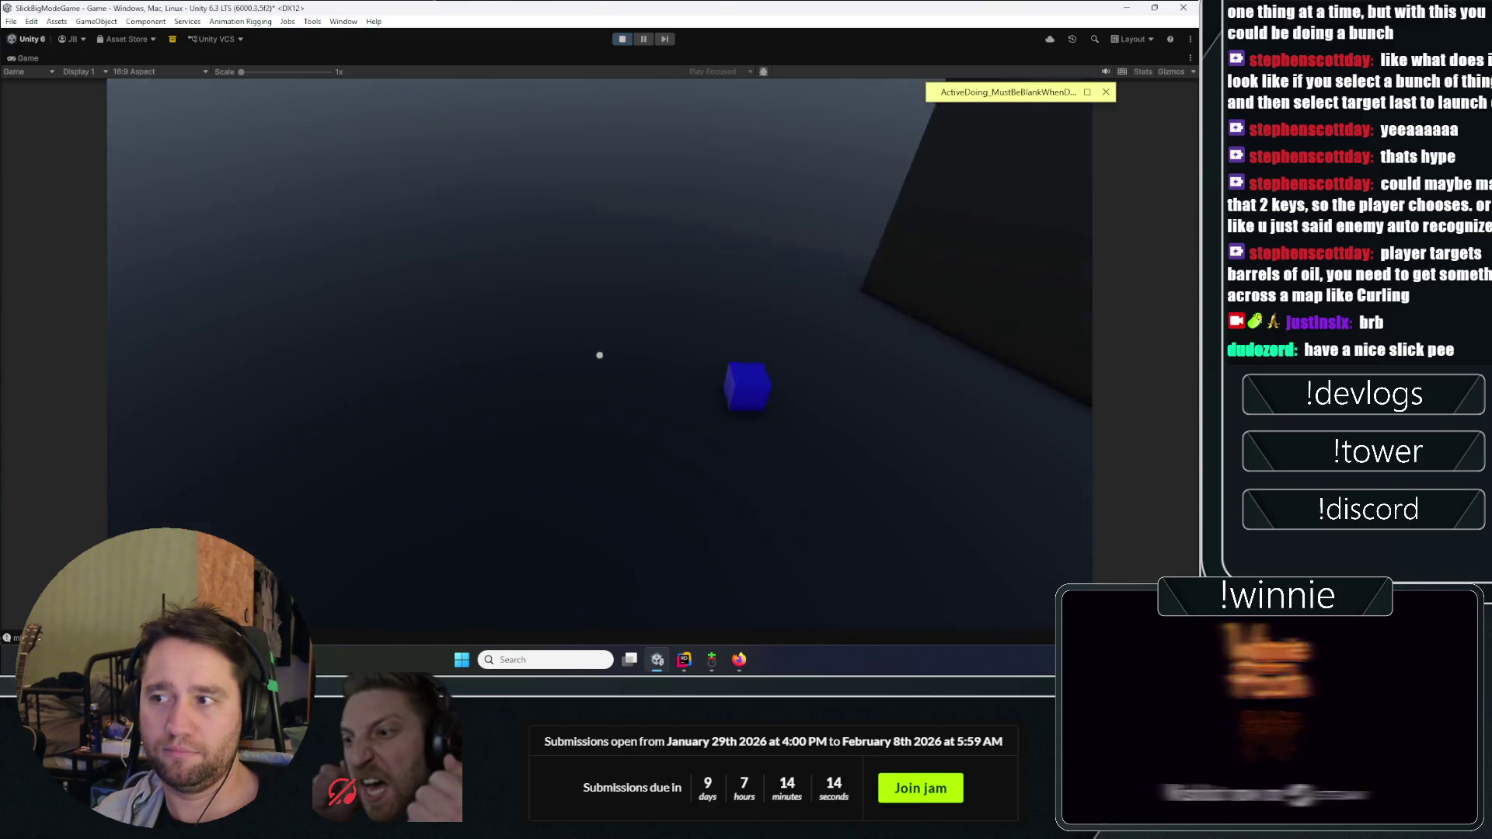
{"action": "key", "text": "ctrl+p"}
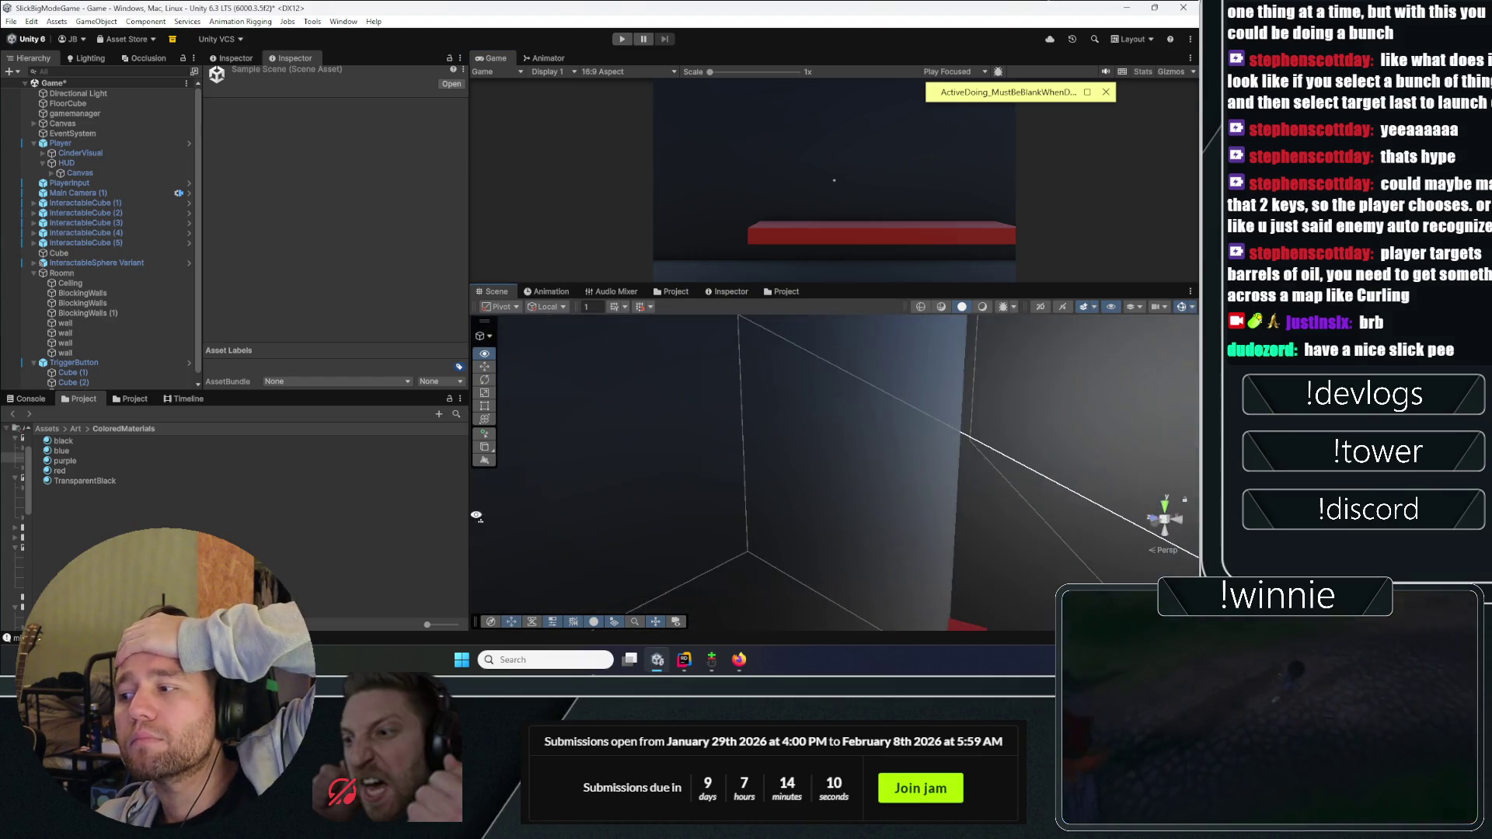
Step: Find FPS_CinemachineCamera under Player's LookDirection_CamHolder and set its Lens Near Clip Plane to 0.01
{"action": "left_click", "coordinate": [94, 171]}
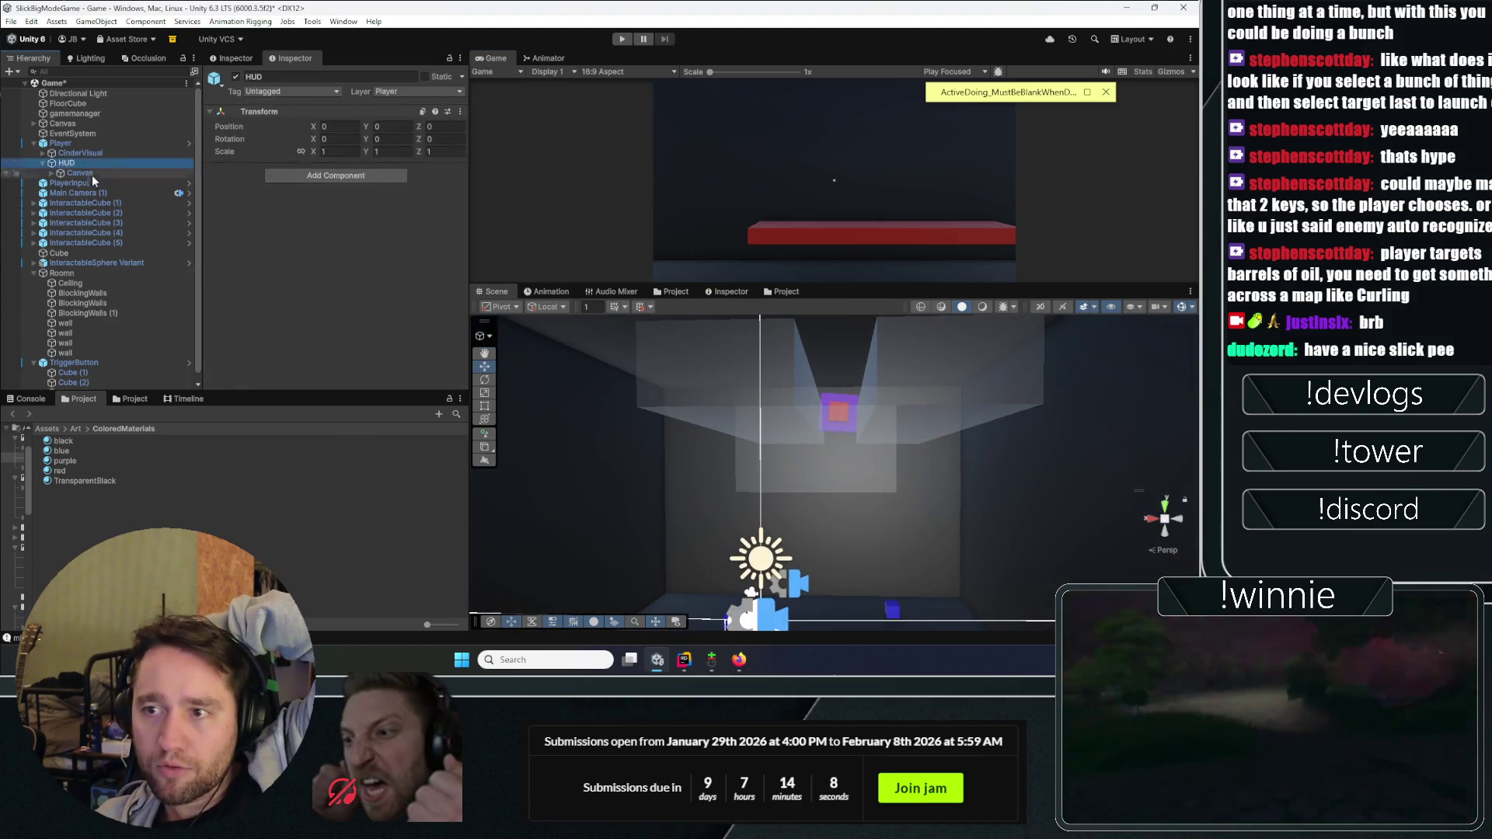
{"action": "left_click", "coordinate": [90, 193]}
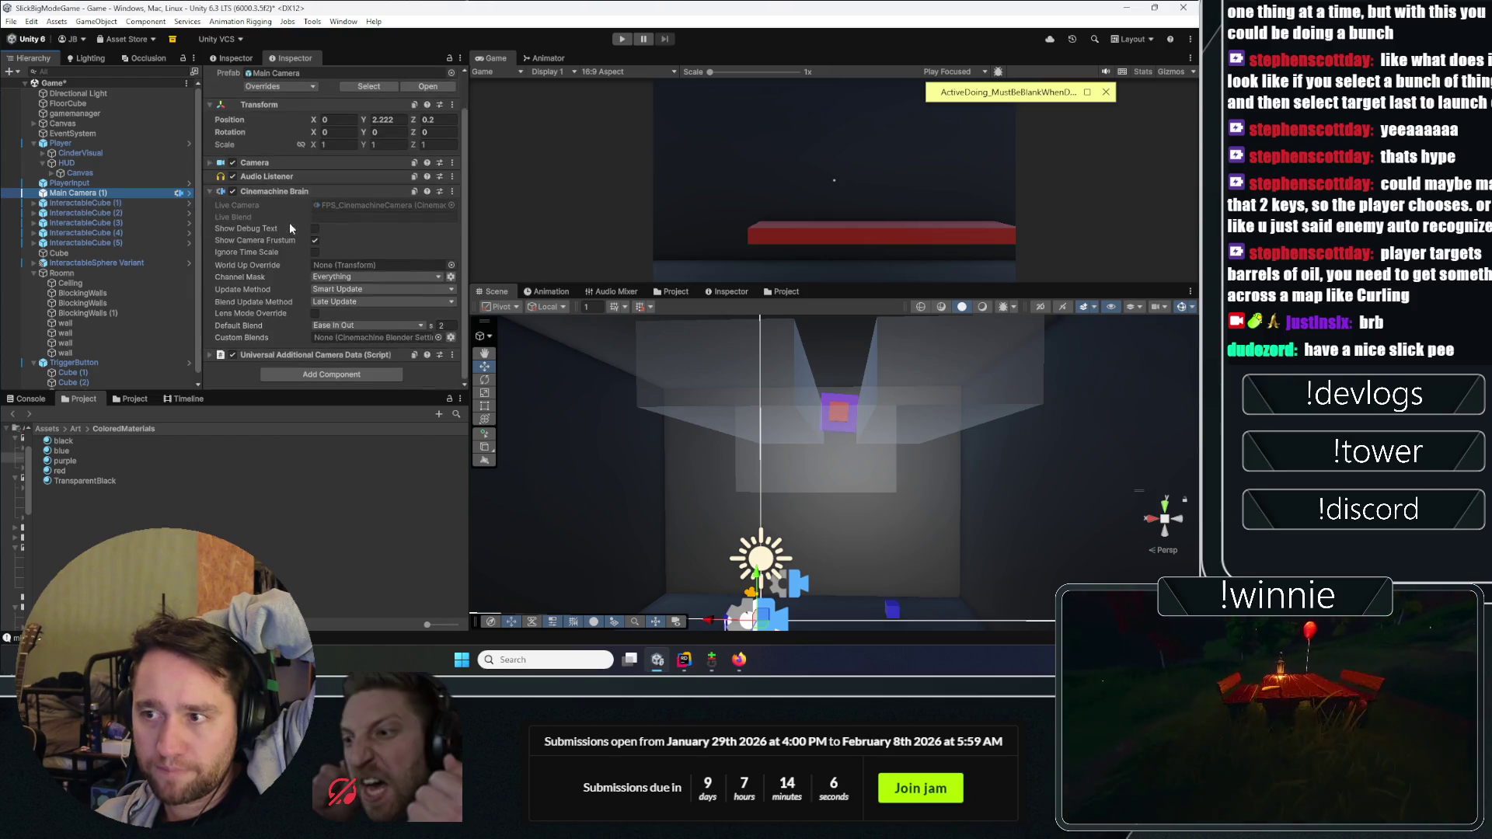
{"action": "left_click", "coordinate": [87, 143]}
{"action": "left_click", "coordinate": [42, 153]}
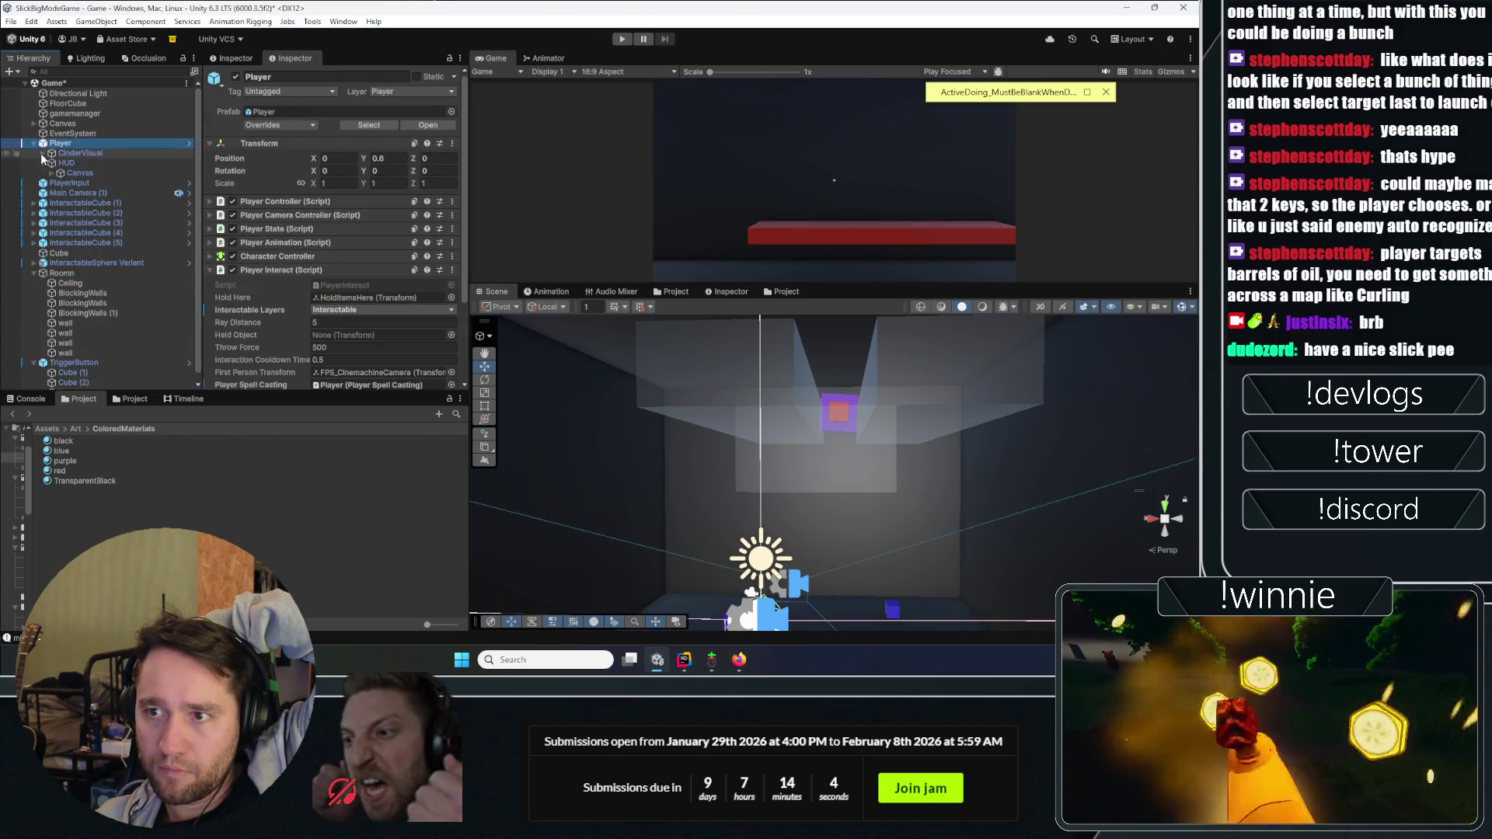
{"action": "left_click", "coordinate": [48, 193]}
{"action": "left_click", "coordinate": [51, 202]}
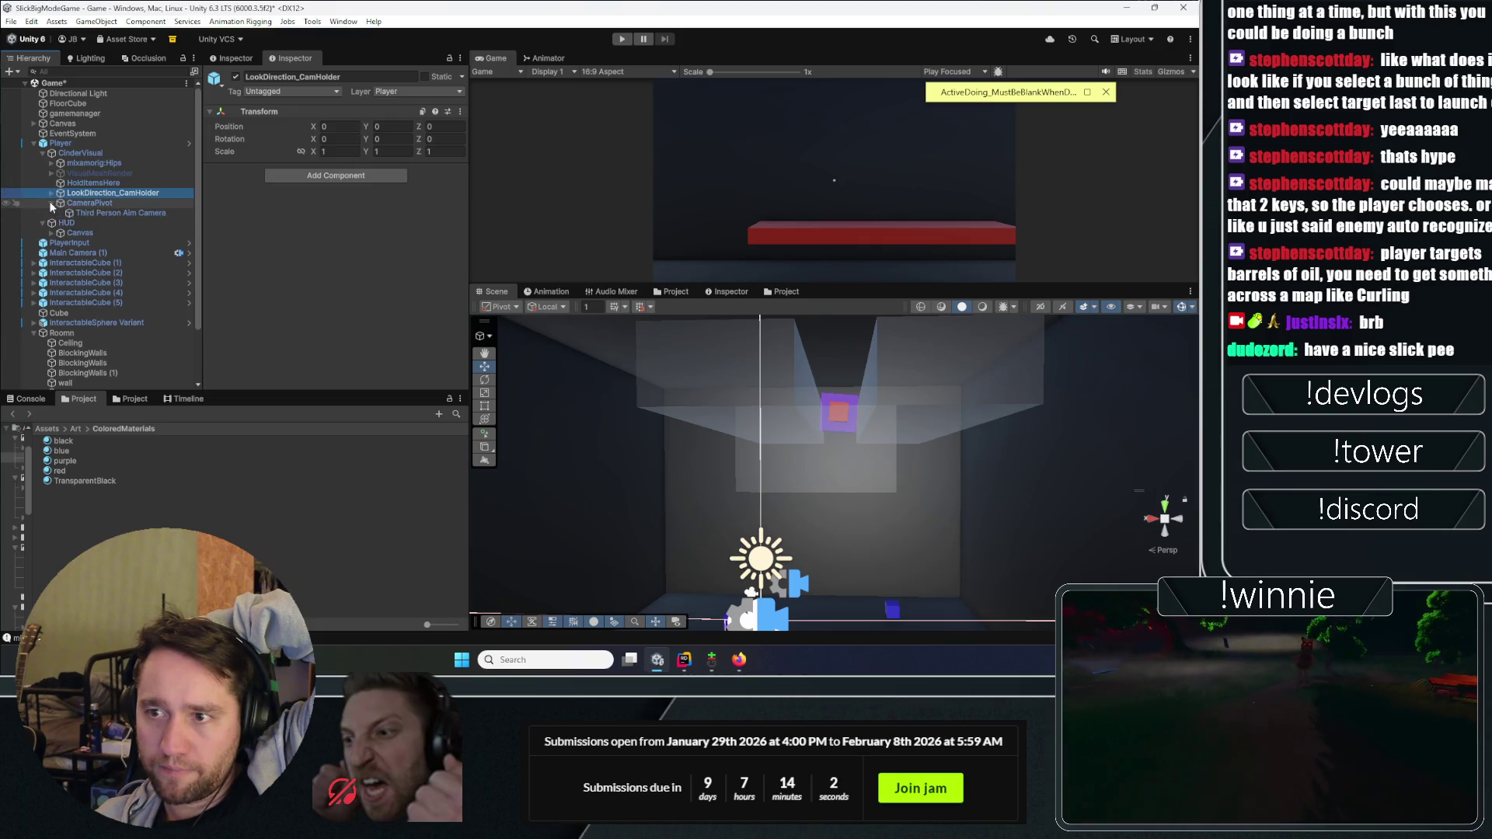
{"action": "left_click", "coordinate": [51, 203]}
{"action": "left_click", "coordinate": [49, 193]}
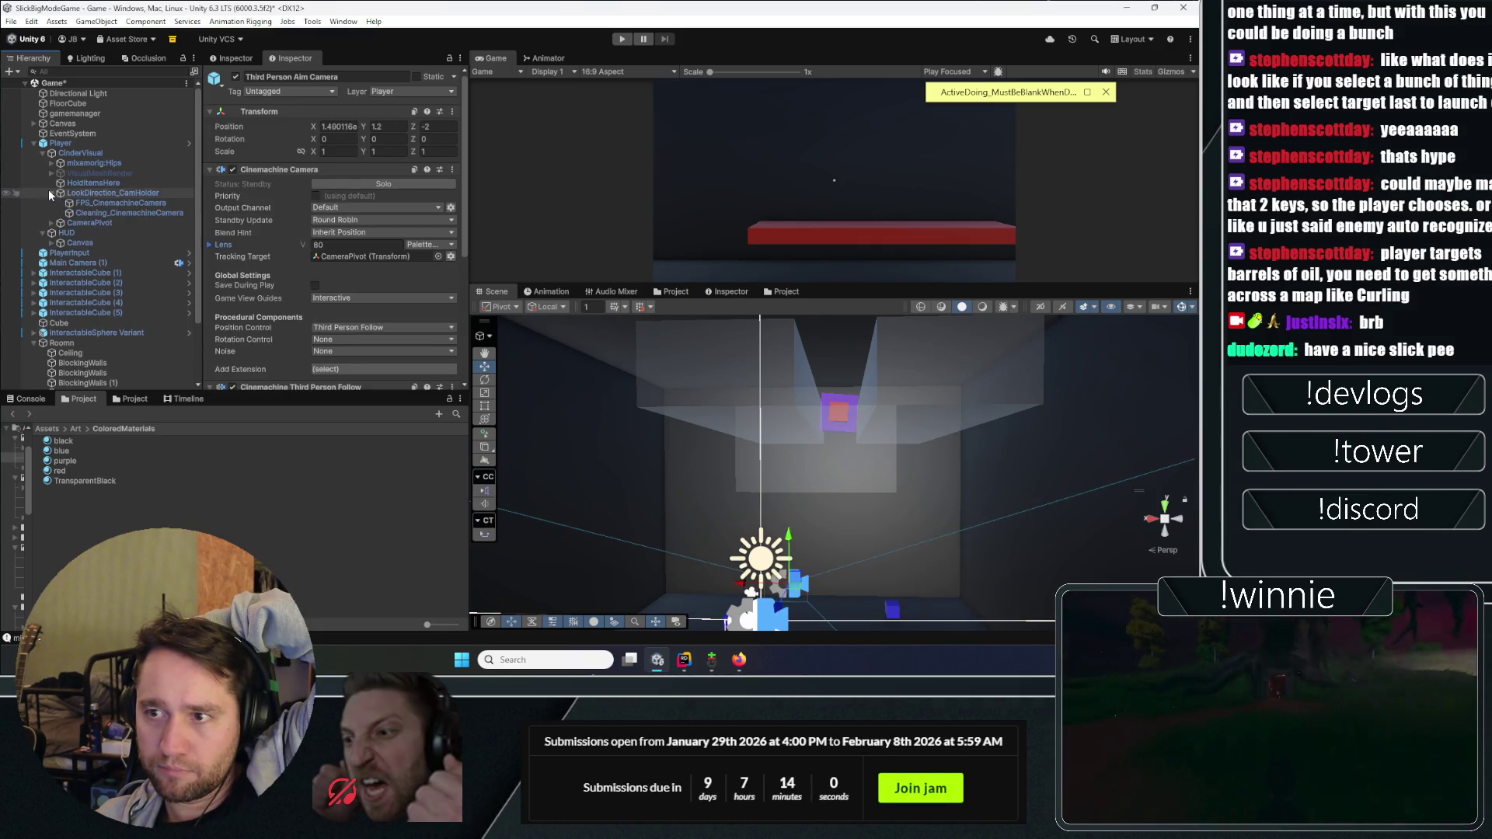
{"action": "left_click", "coordinate": [78, 202]}
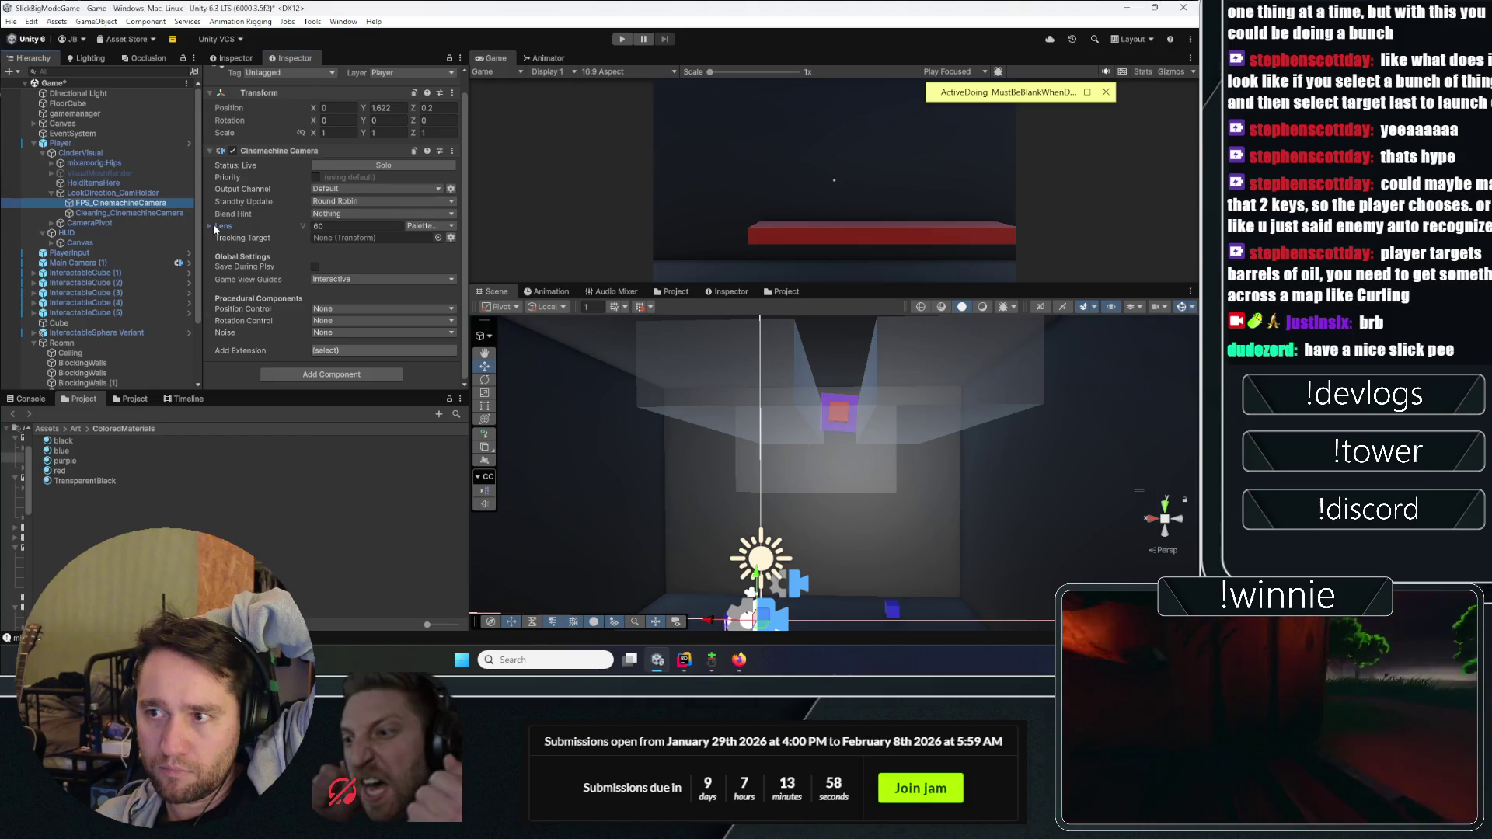
{"action": "left_click", "coordinate": [209, 226]}
{"action": "left_click", "coordinate": [323, 250]}
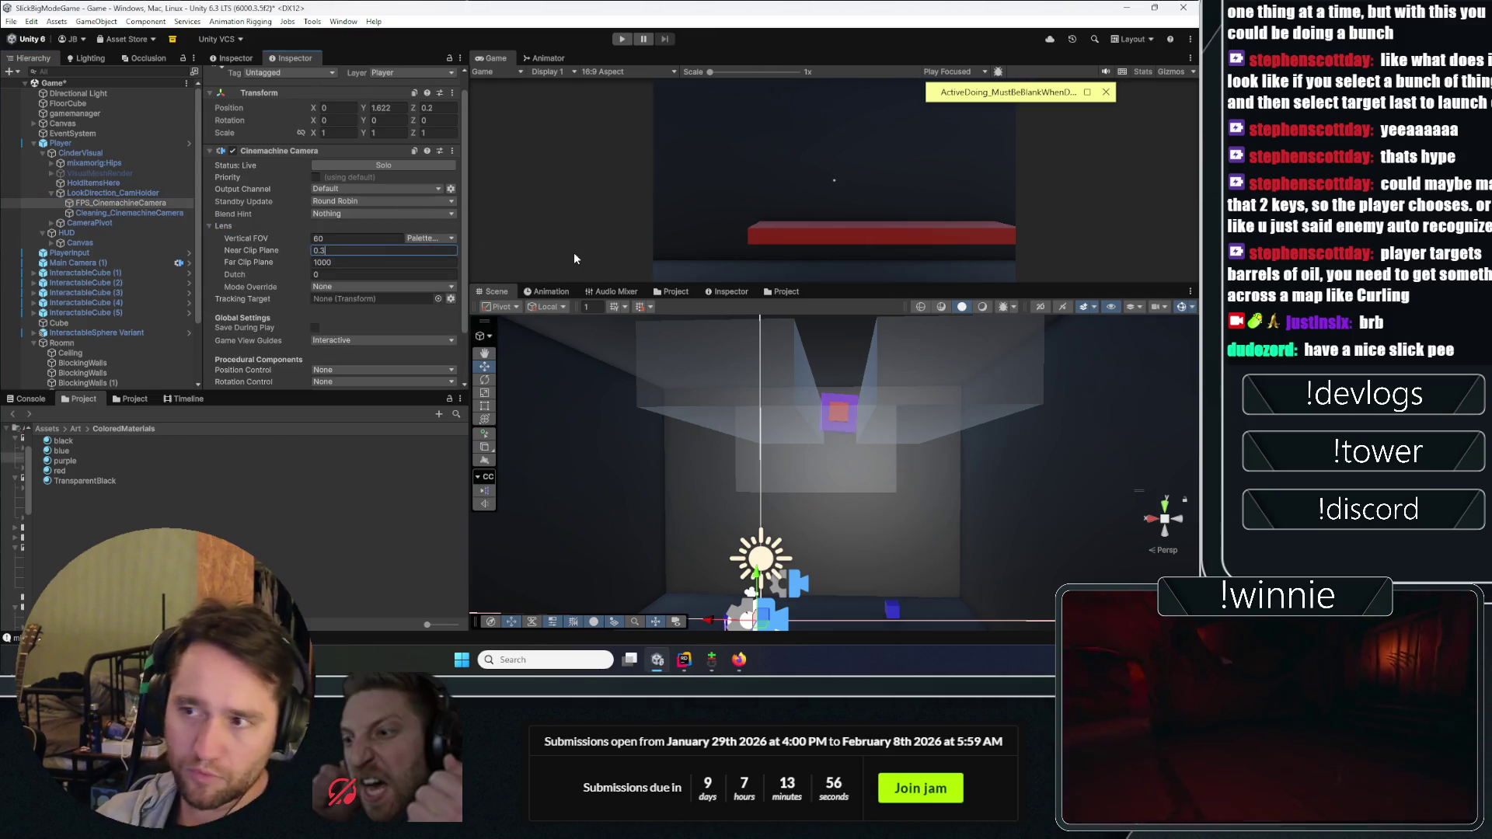
{"action": "type", "text": "0.01"}
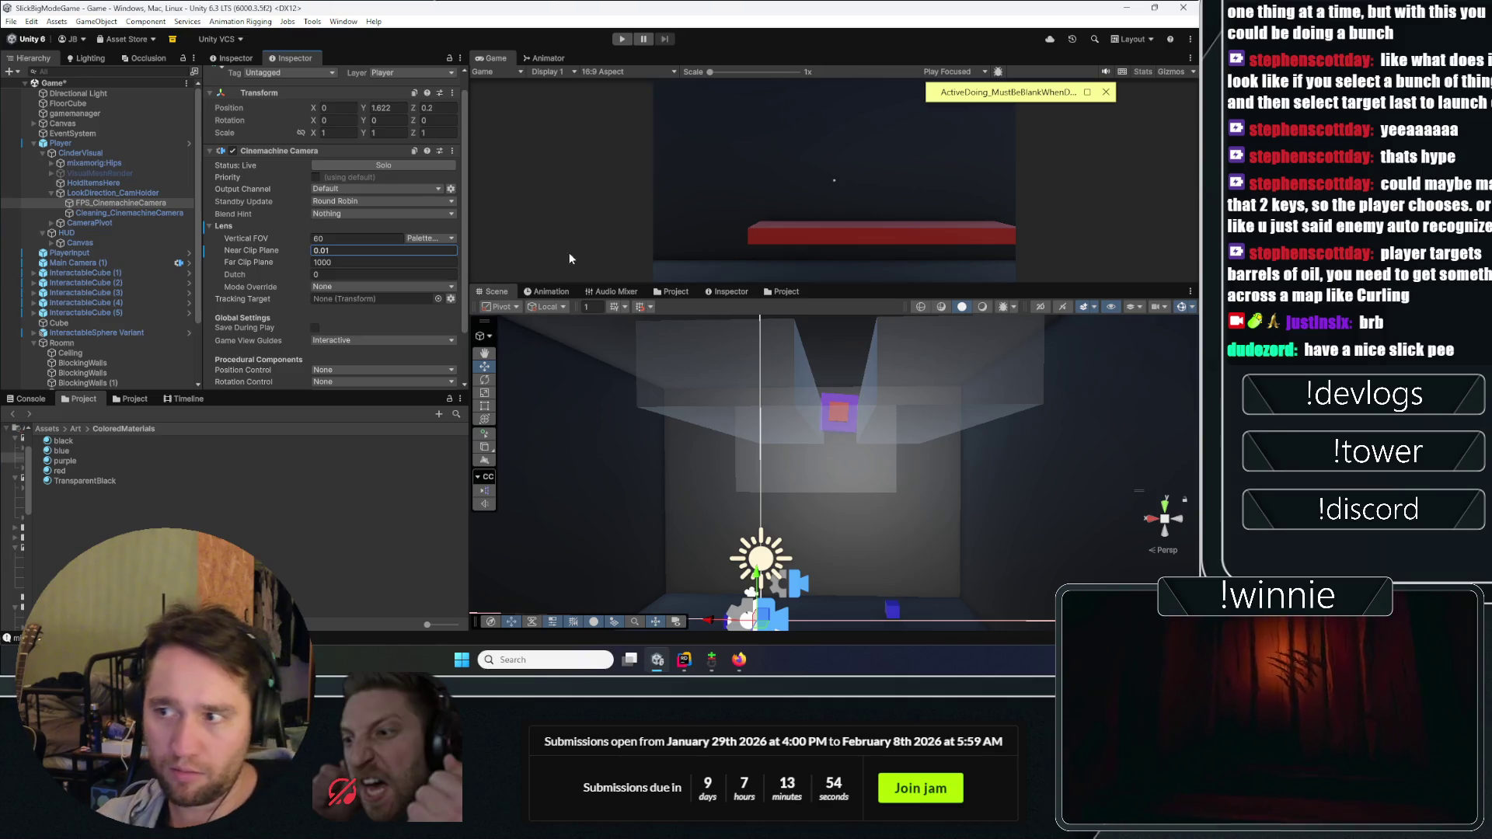
Step: Apply all overrides to the Player prefab and start Play mode
{"action": "left_click", "coordinate": [119, 144]}
{"action": "left_click", "coordinate": [292, 124]}
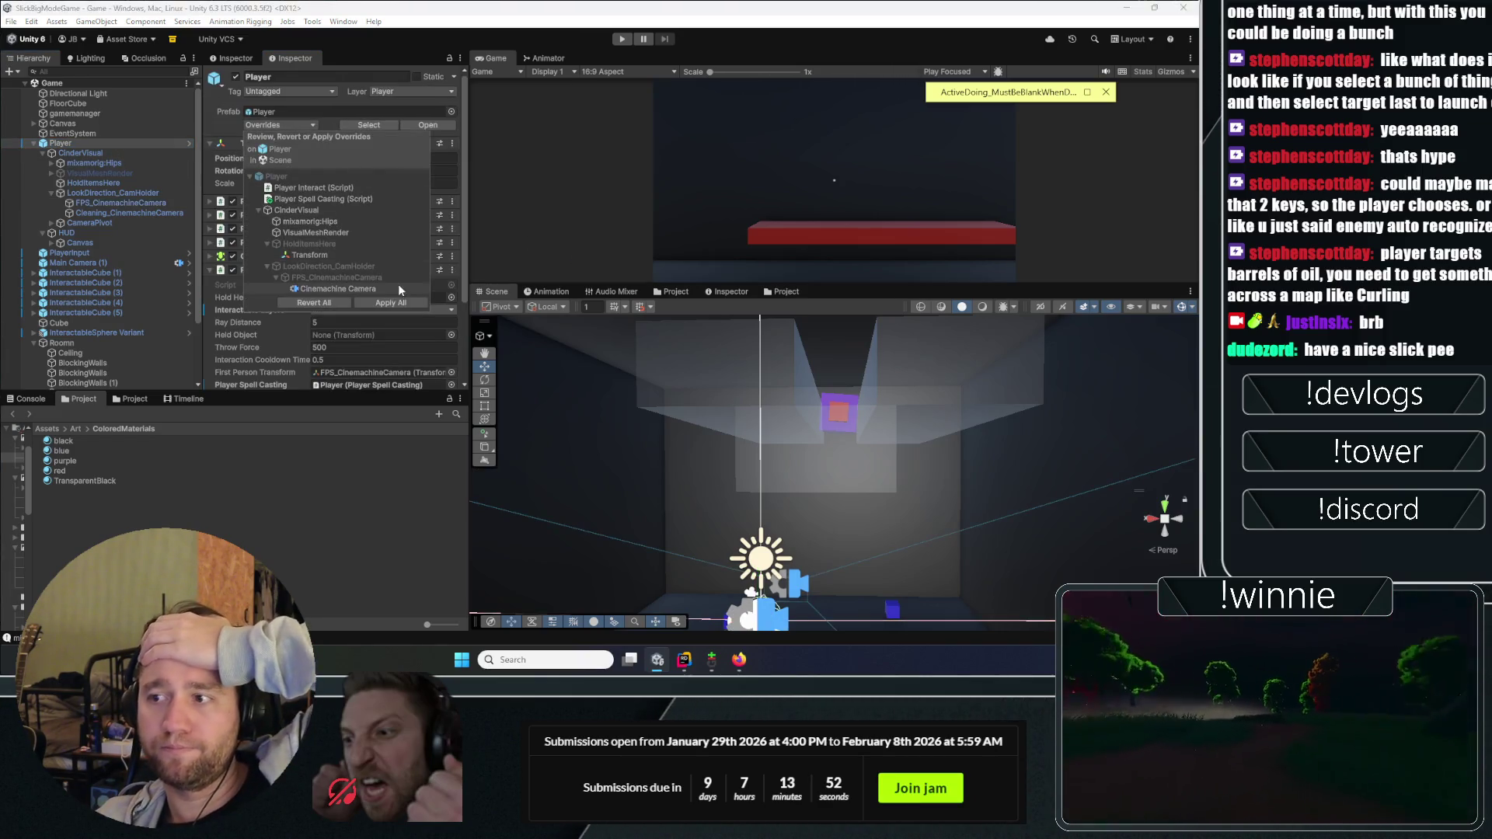
{"action": "left_click", "coordinate": [391, 302]}
{"action": "left_click", "coordinate": [624, 39]}
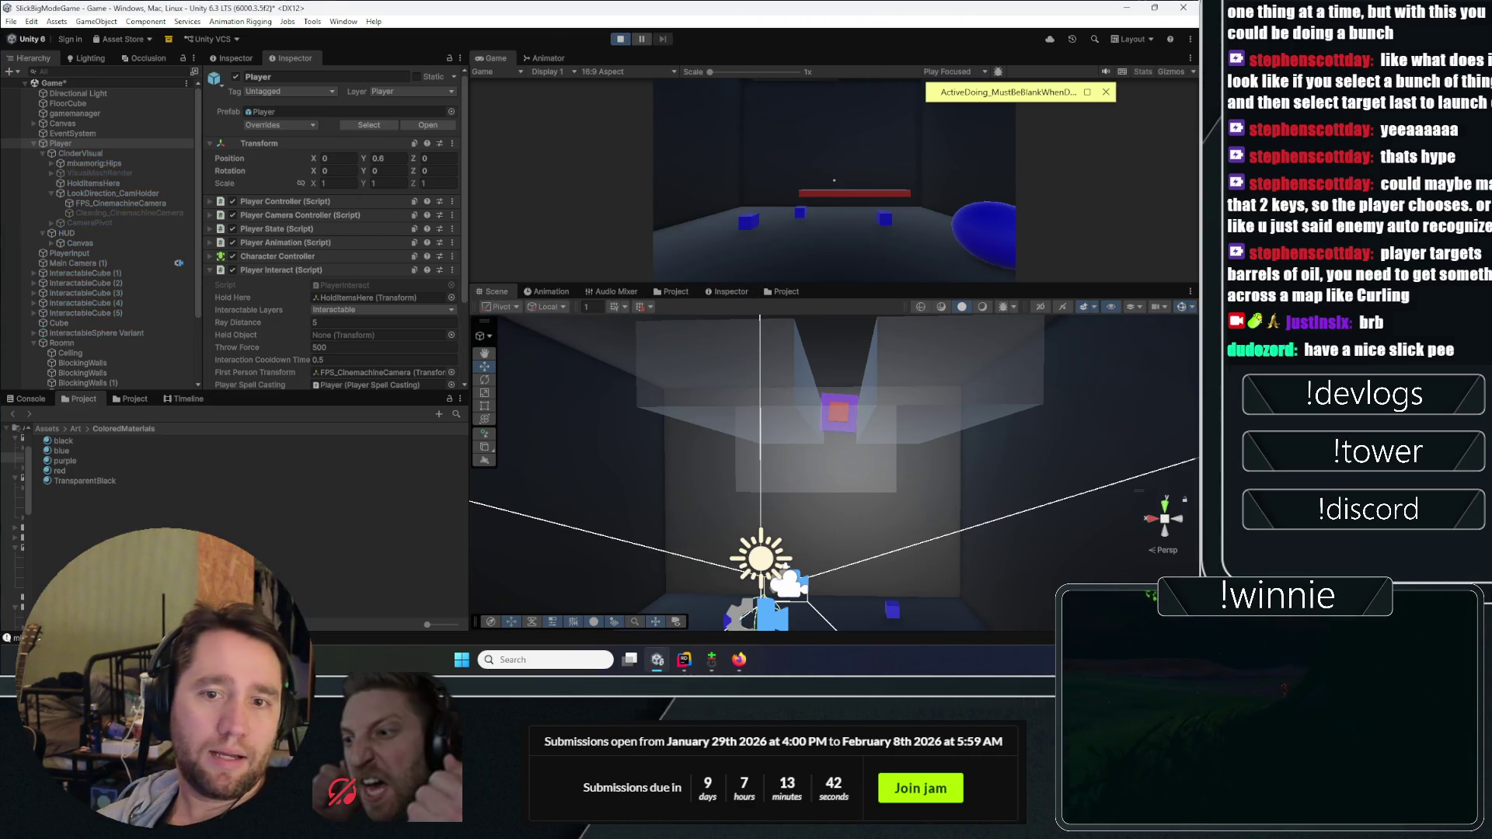
Step: Maximize the Game view, interact with the blue and red cubes, then stop playing
{"action": "double_click", "coordinate": [486, 59]}
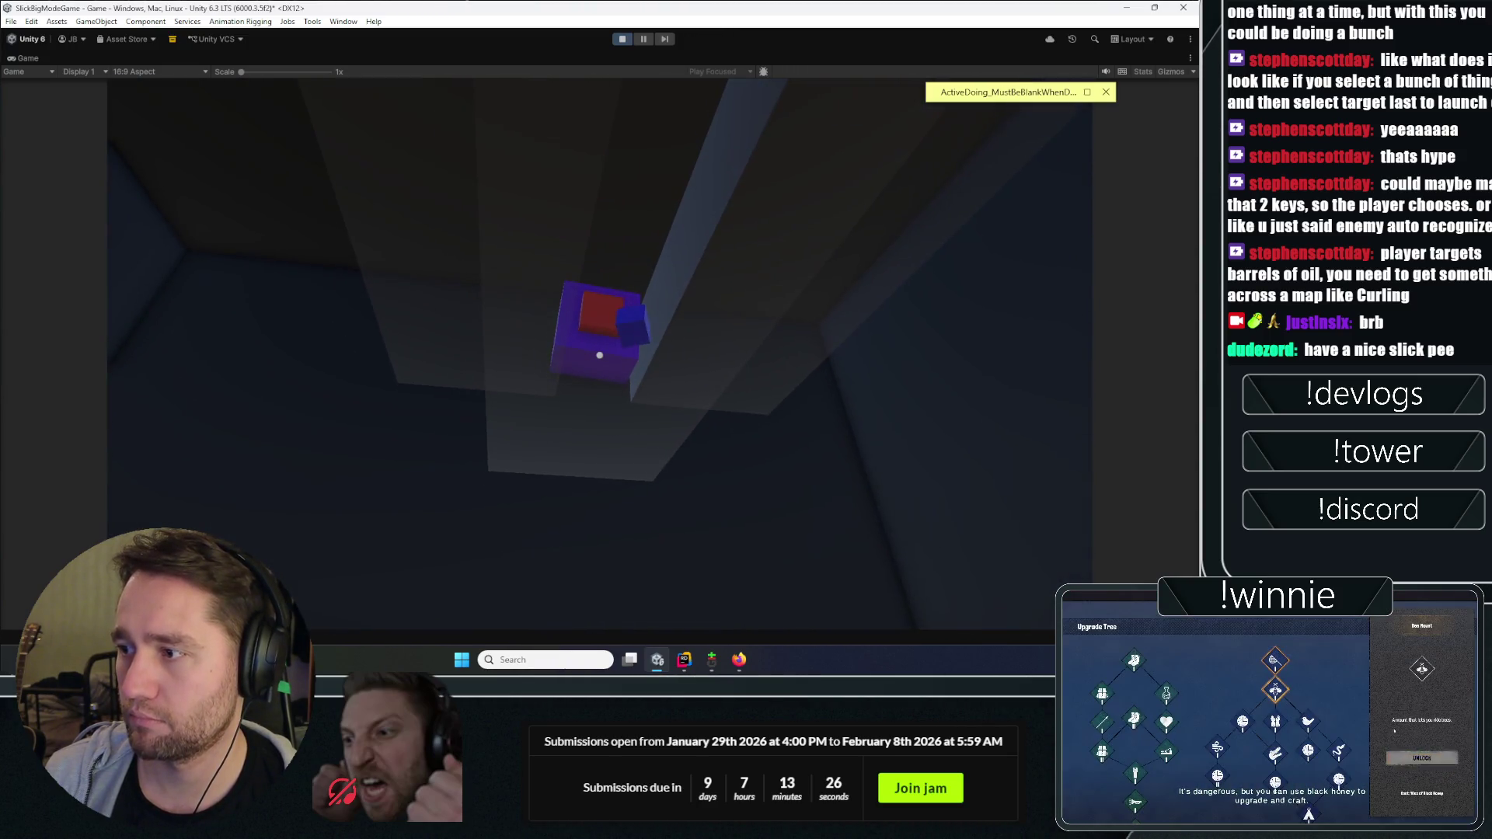
{"action": "left_click", "coordinate": [599, 355]}
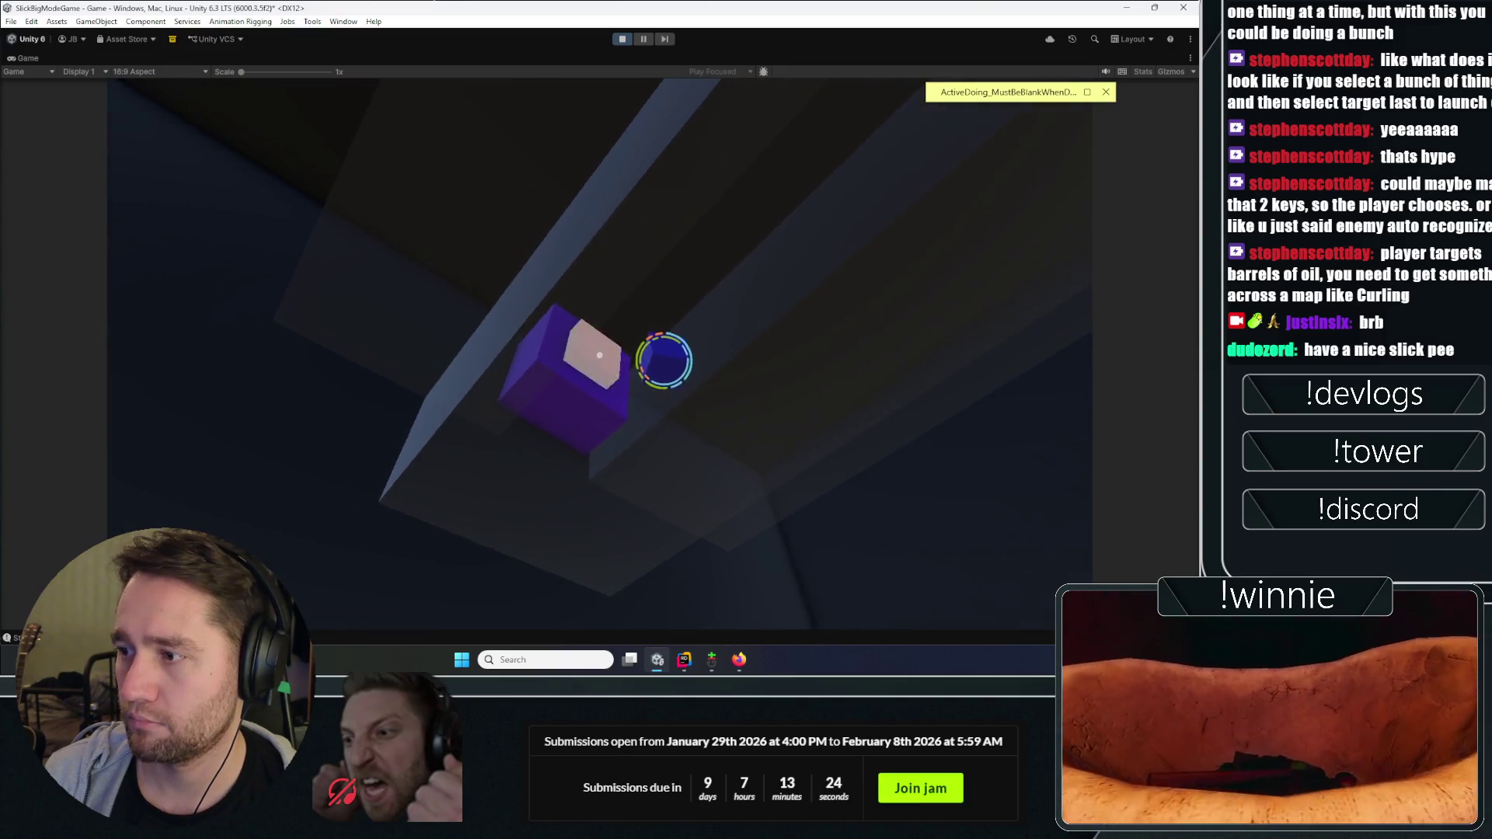
{"action": "left_click", "coordinate": [599, 355]}
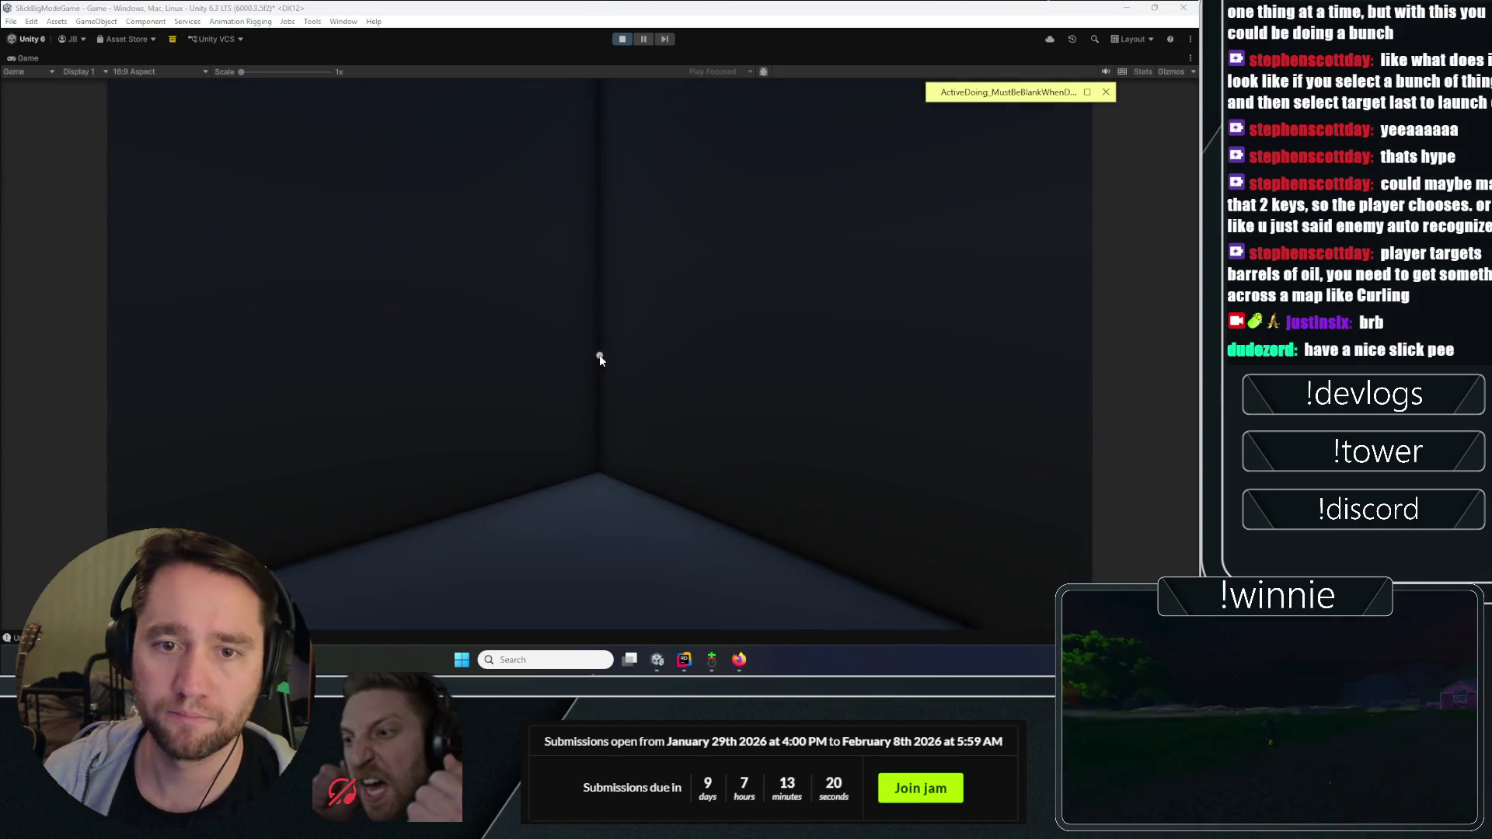
{"action": "key", "text": "ctrl+p"}
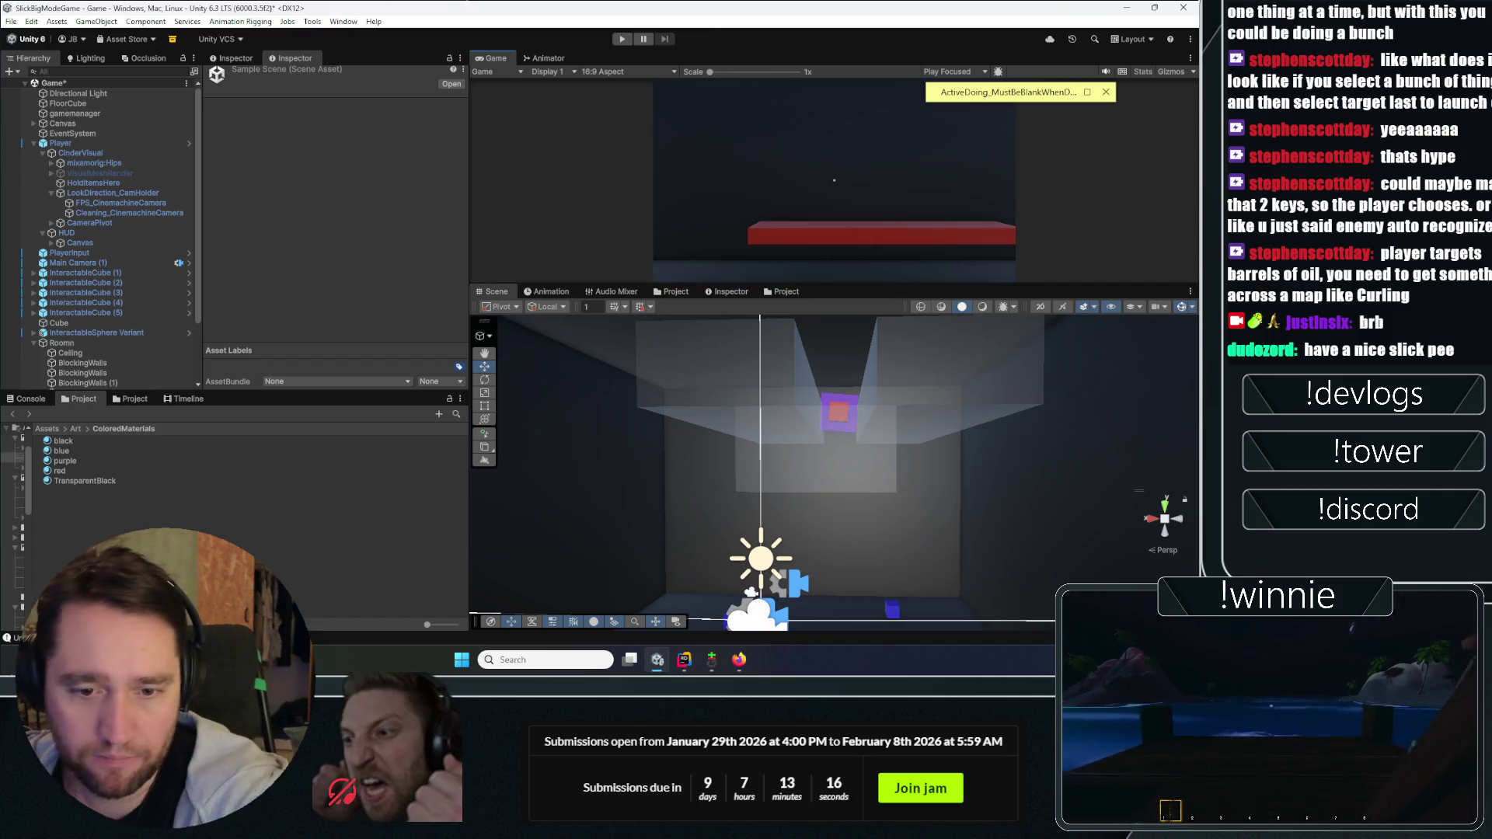
Step: Switch to the Console tab and select the Game scene root in the Hierarchy
{"action": "mouse_move", "coordinate": [547, 409]}
{"action": "left_mouse_down"}
{"action": "mouse_move", "coordinate": [688, 426]}
{"action": "mouse_move", "coordinate": [616, 516]}
{"action": "mouse_move", "coordinate": [553, 125]}
{"action": "mouse_move", "coordinate": [424, 535]}
{"action": "left_mouse_up"}
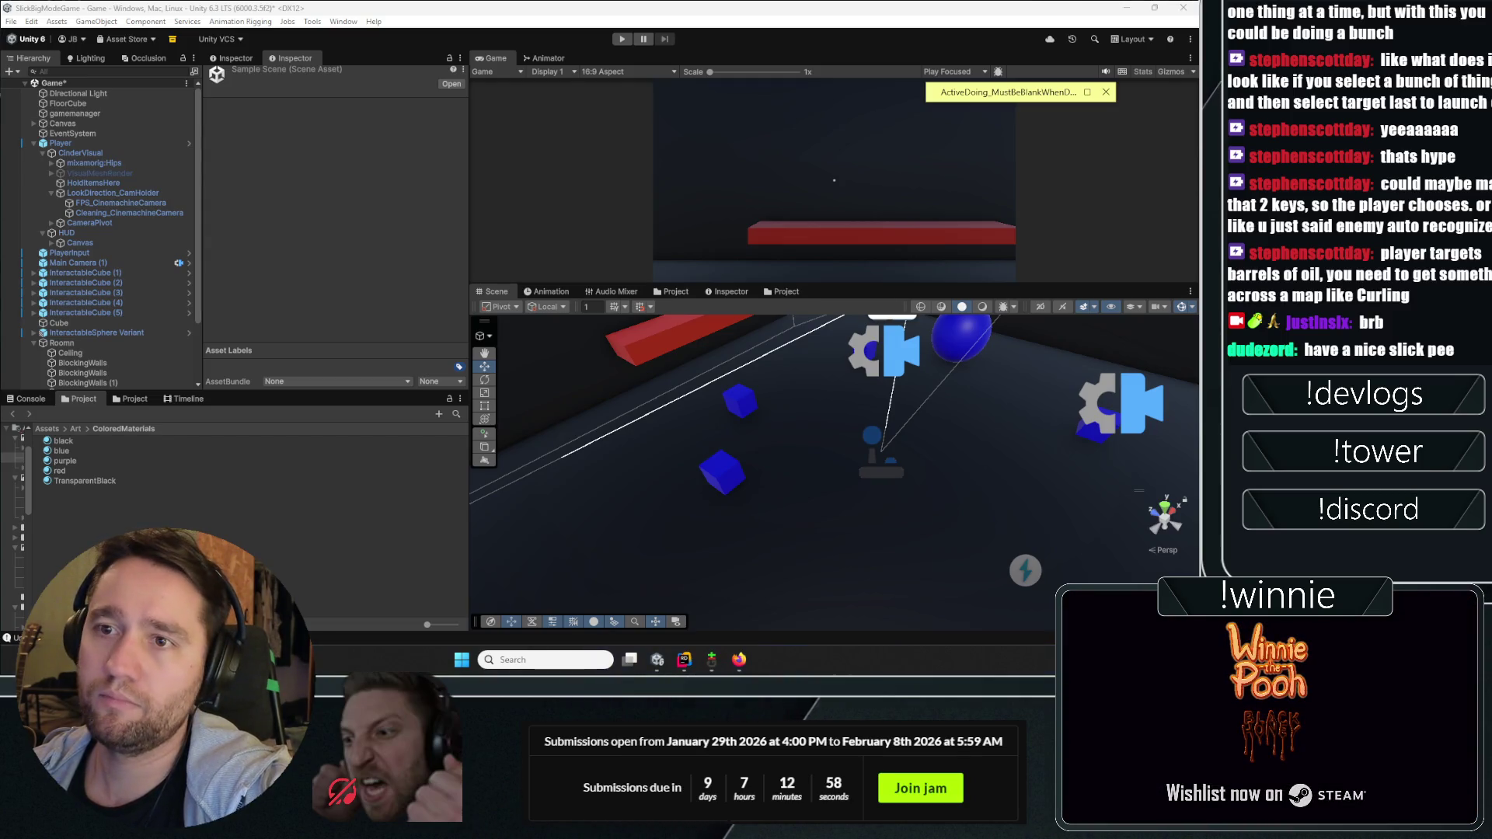
{"action": "left_click", "coordinate": [250, 527]}
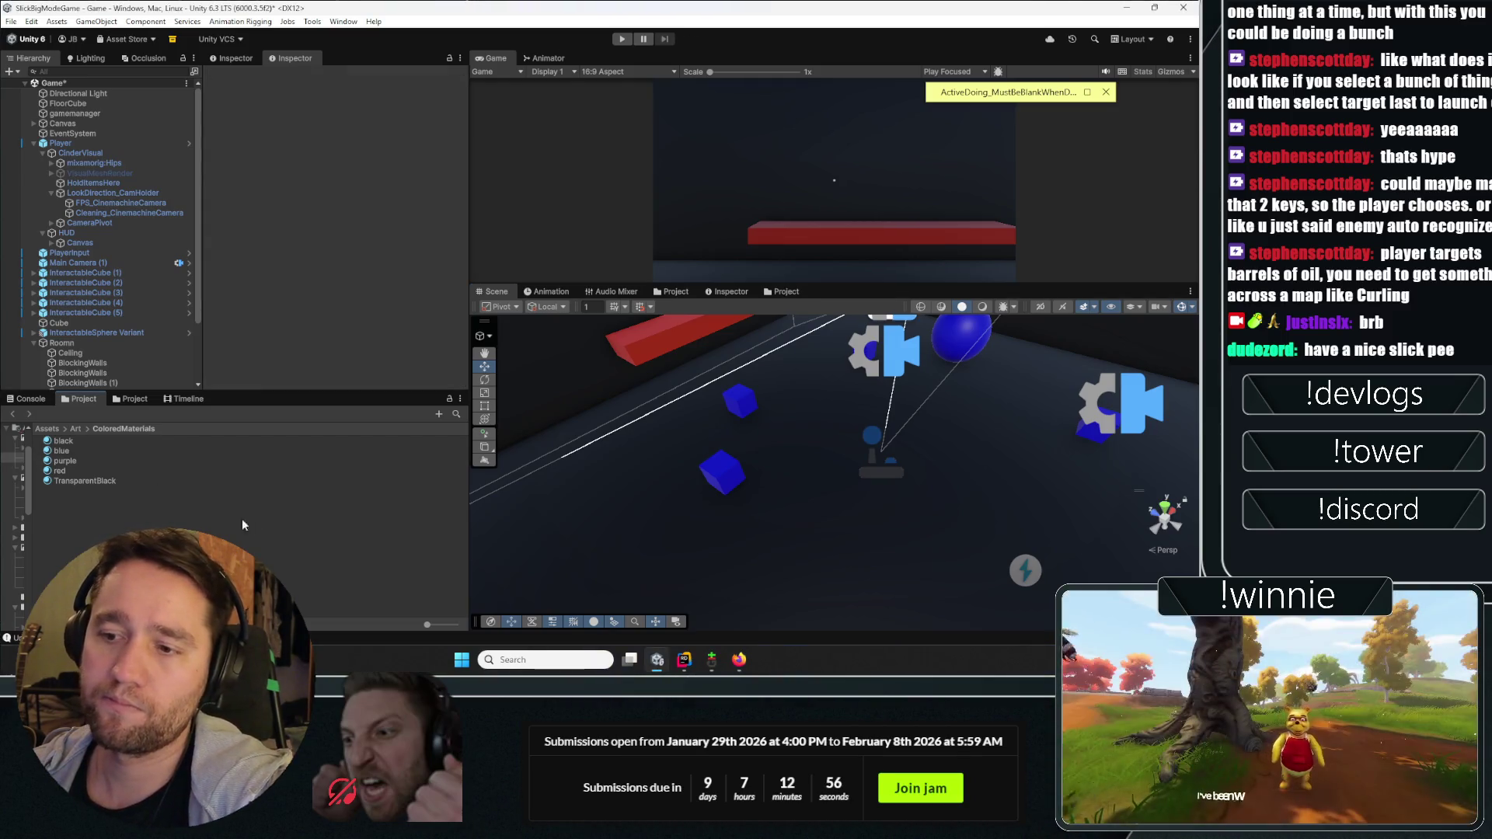
{"action": "left_click", "coordinate": [31, 399]}
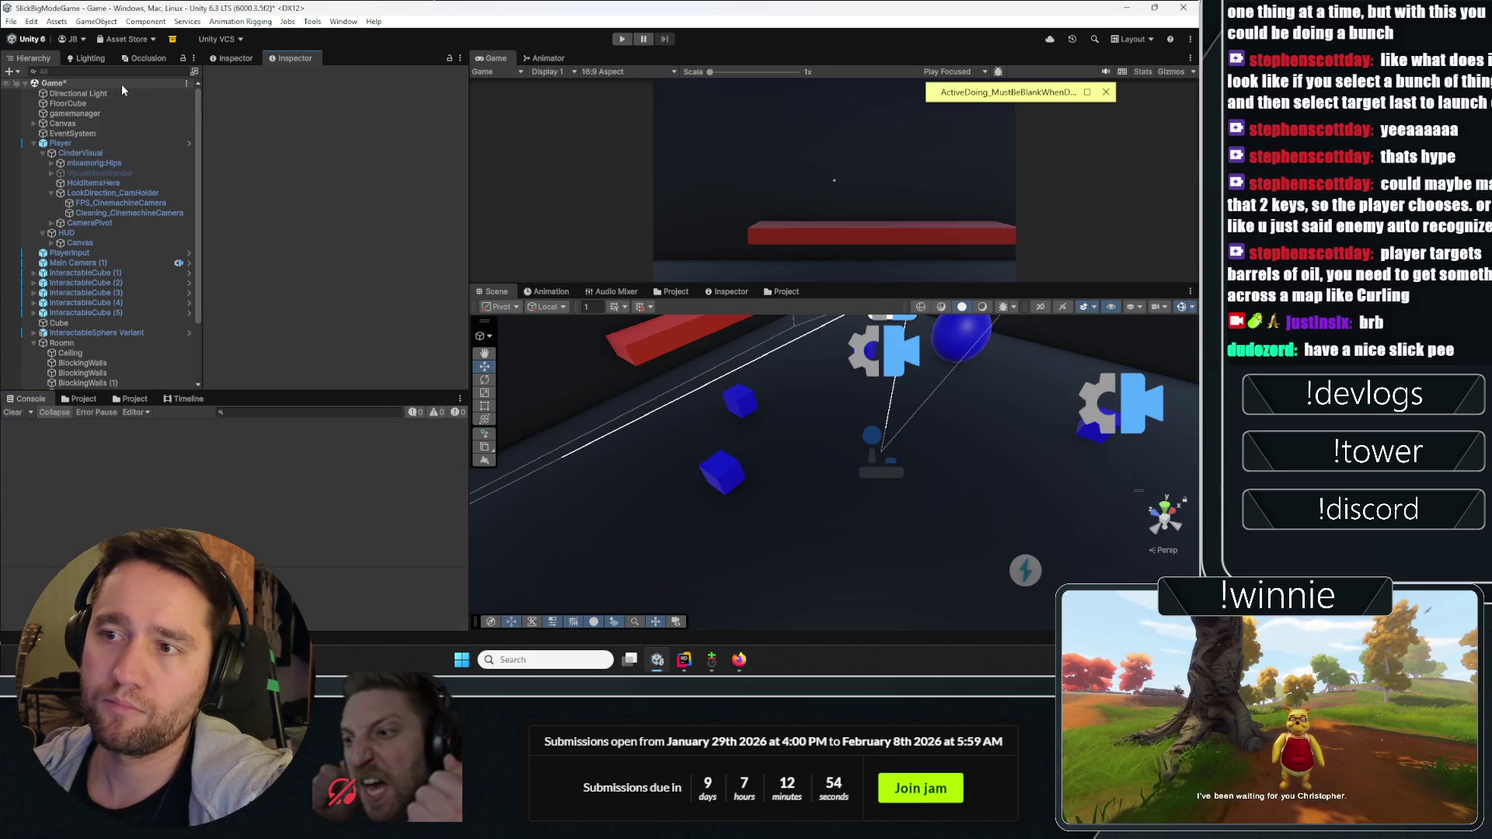
{"action": "left_click", "coordinate": [122, 84]}
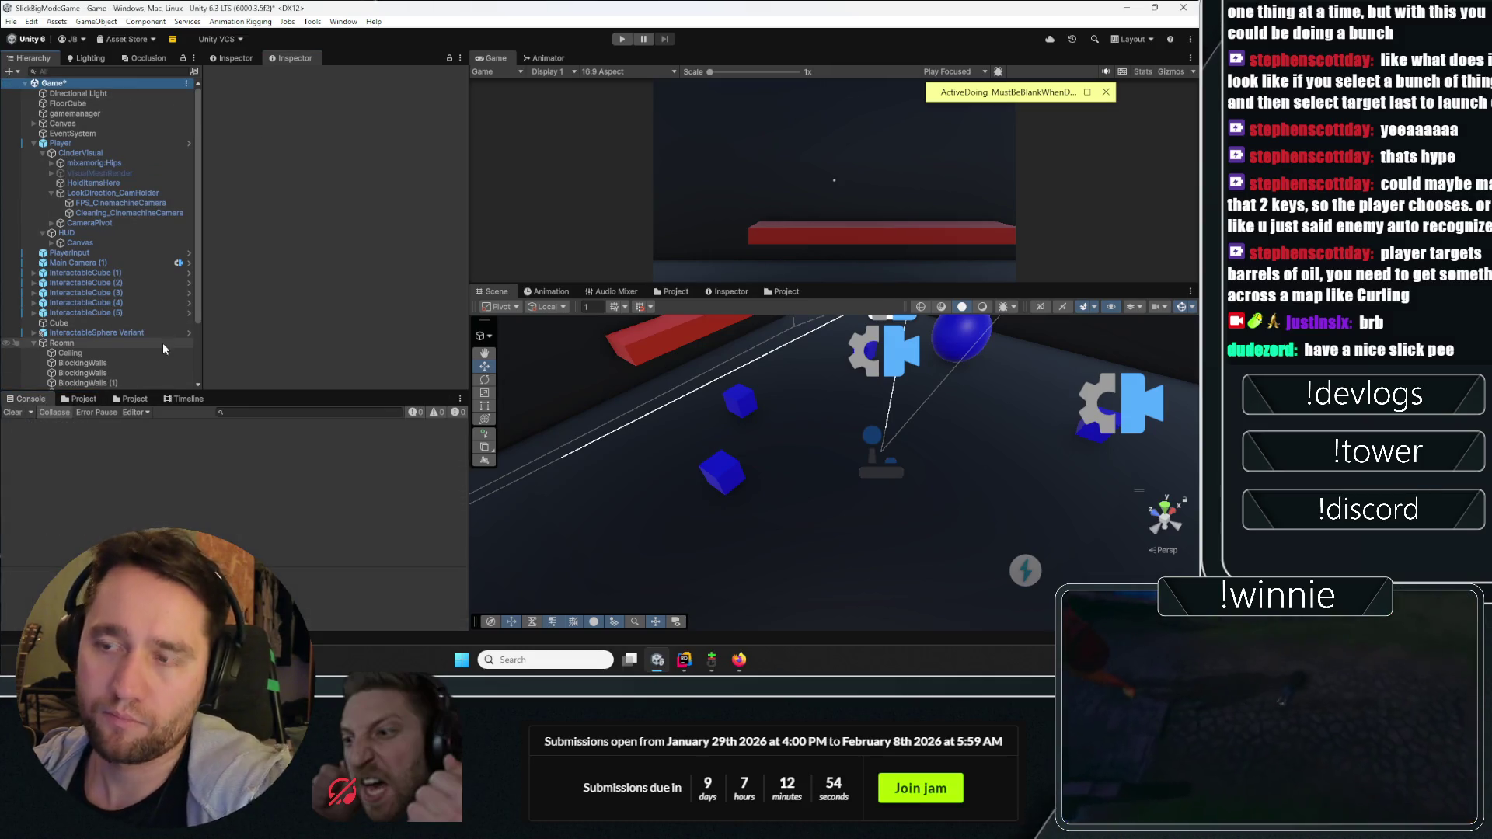
Step: Collapse the Player and Roomn groups in the Hierarchy and launch Git Gui
{"action": "left_click", "coordinate": [30, 146]}
{"action": "left_click", "coordinate": [34, 144]}
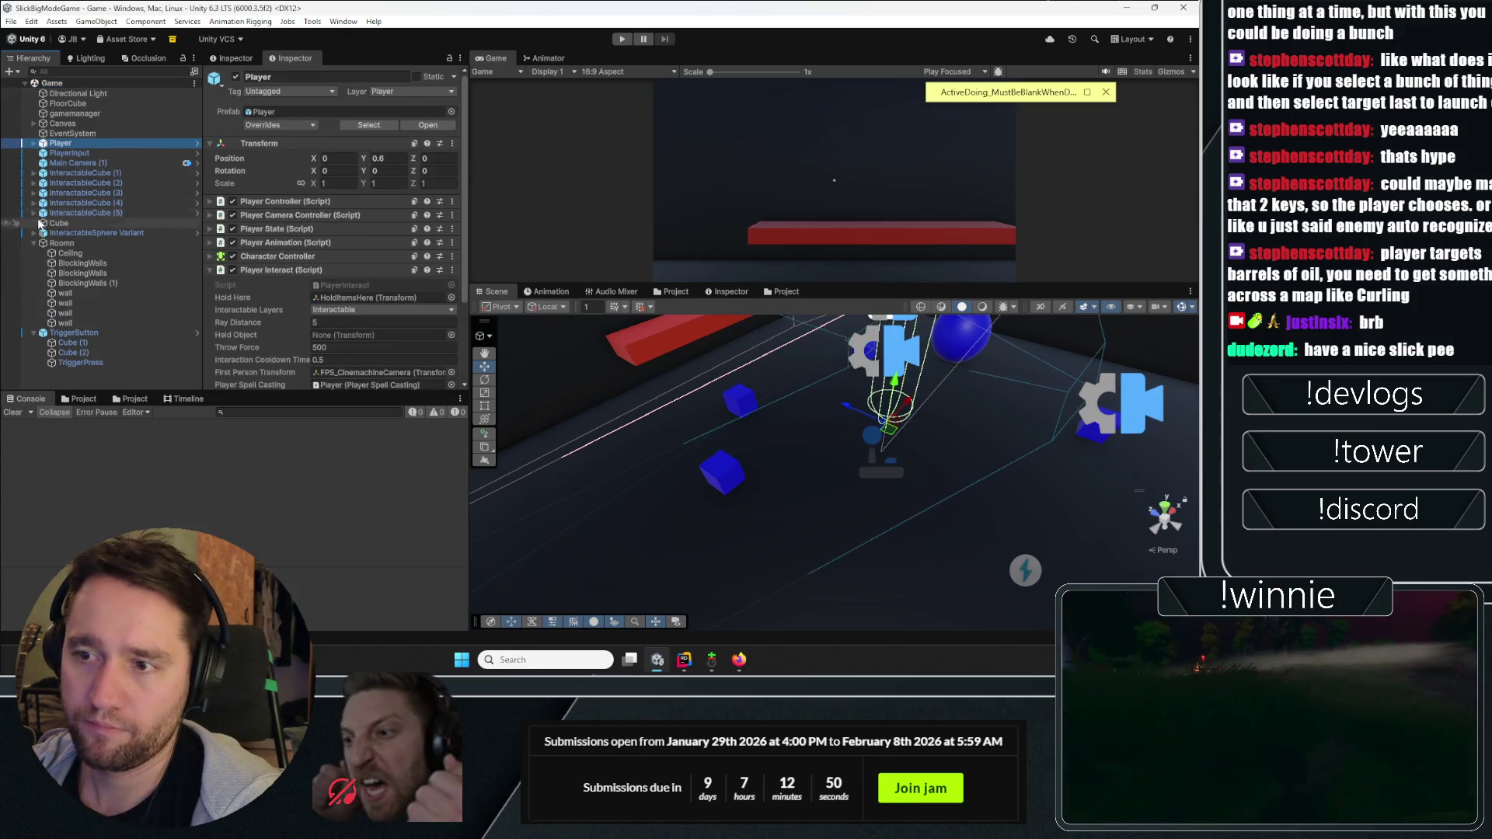
{"action": "left_click", "coordinate": [32, 244]}
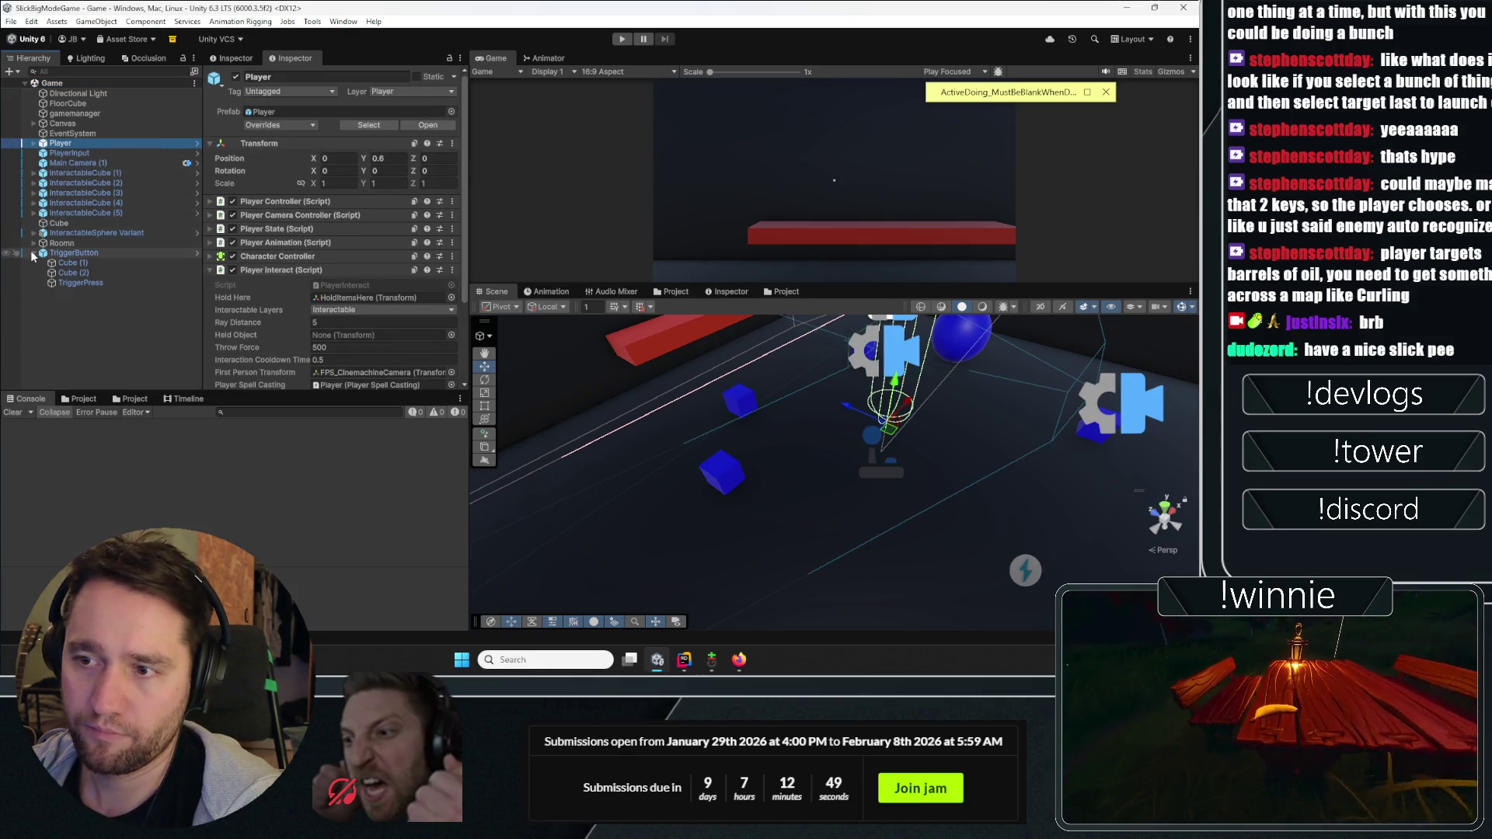
{"action": "left_click", "coordinate": [53, 301]}
{"action": "left_click", "coordinate": [711, 659]}
{"action": "type", "text": "basic"}
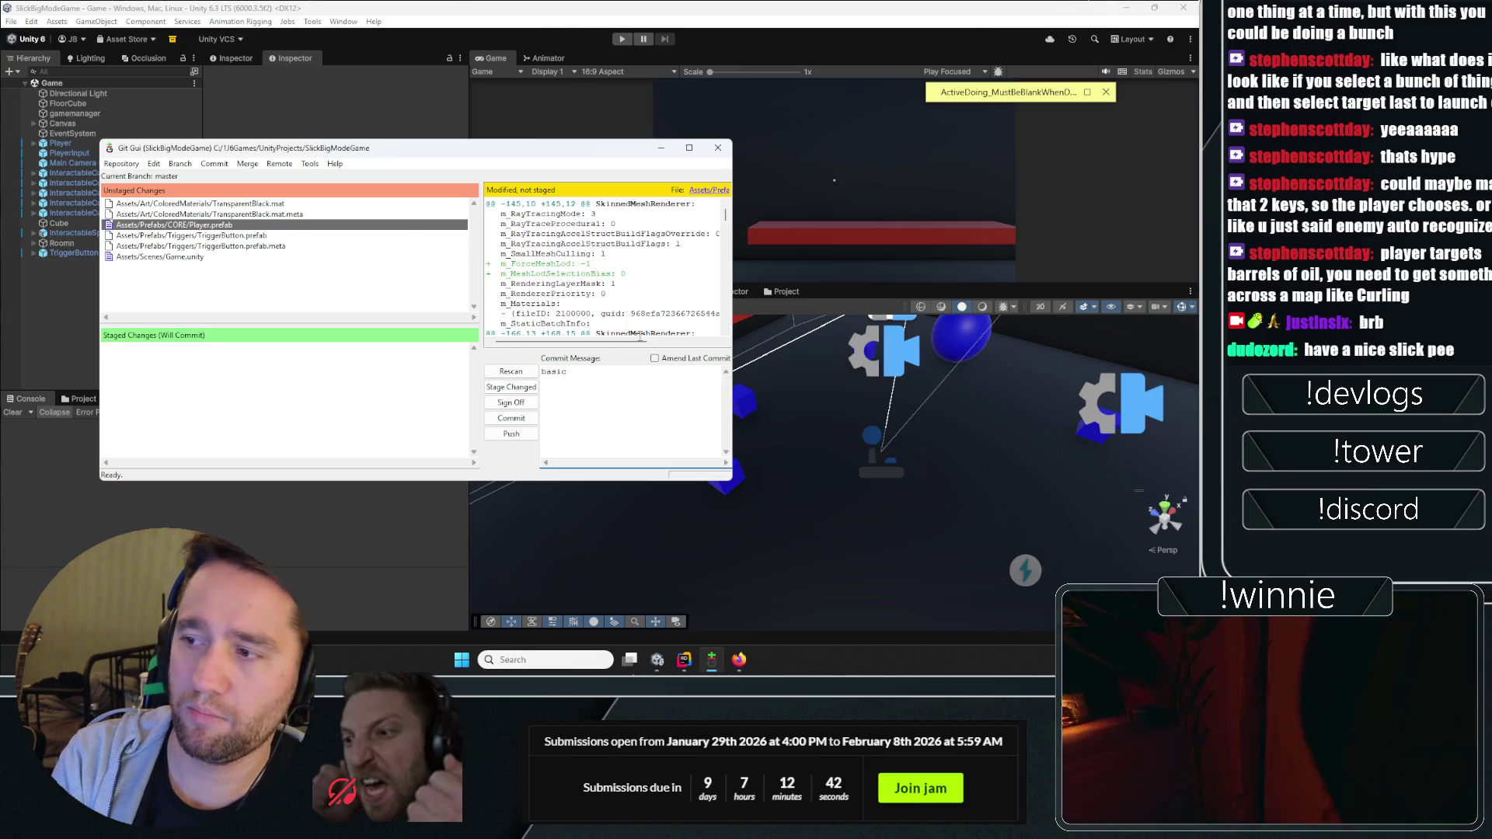
Step: Write a commit message about the basic puzzle room and stage all changed files
{"action": "type", "text": "puzz"}
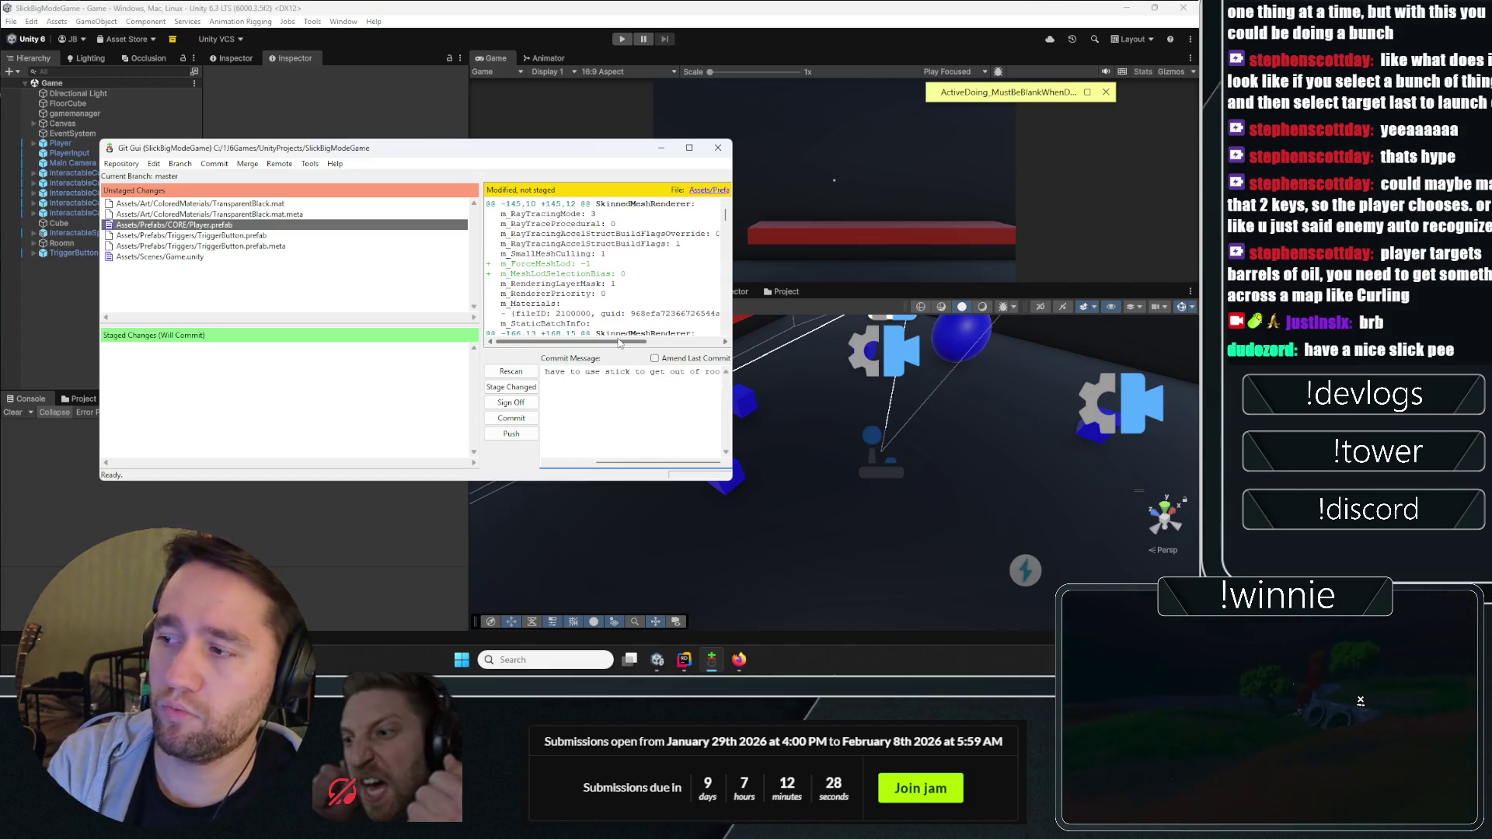
{"action": "left_click", "coordinate": [515, 386]}
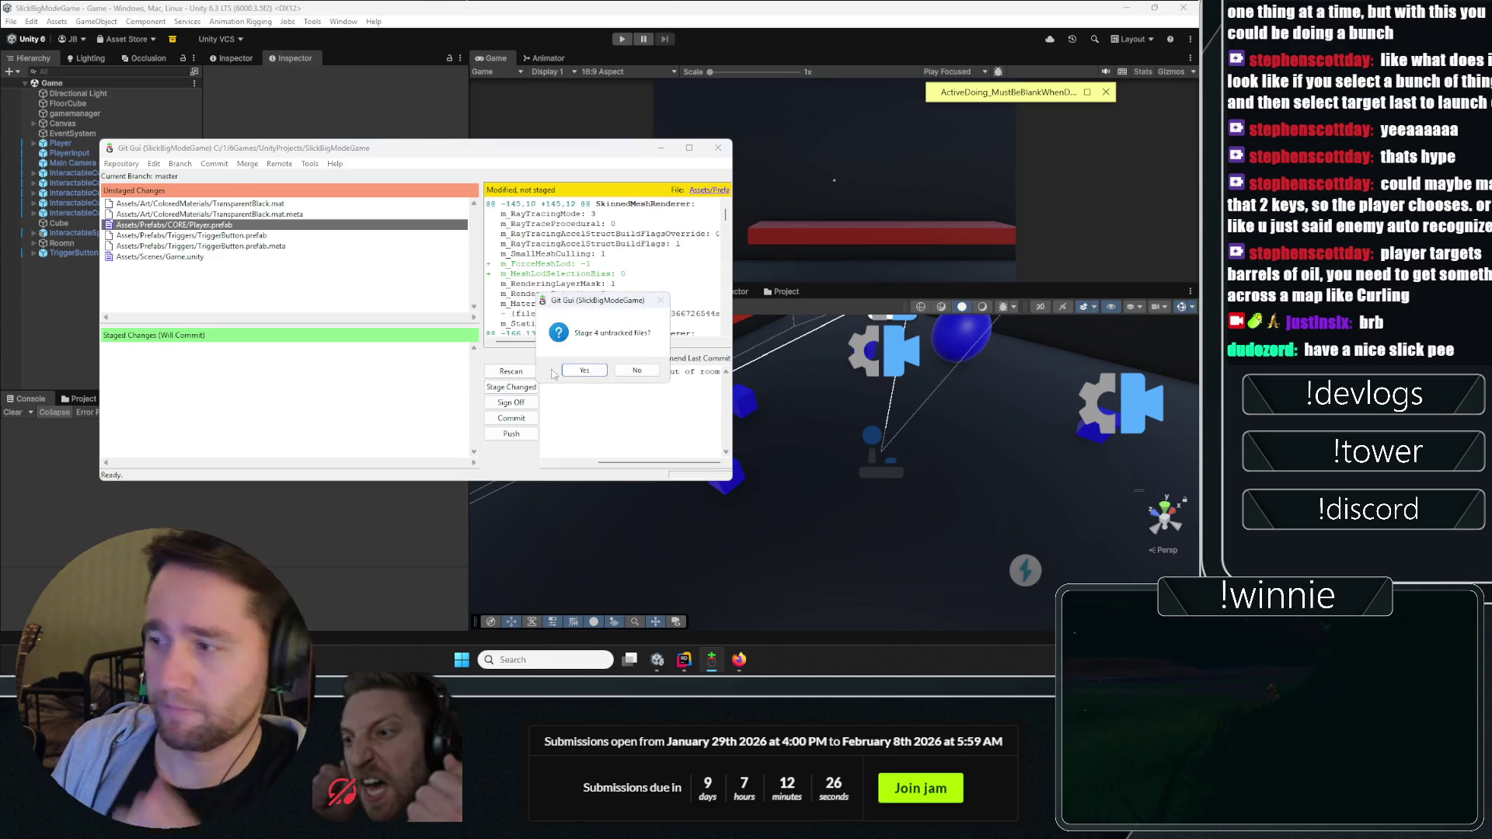
{"action": "left_click", "coordinate": [550, 375]}
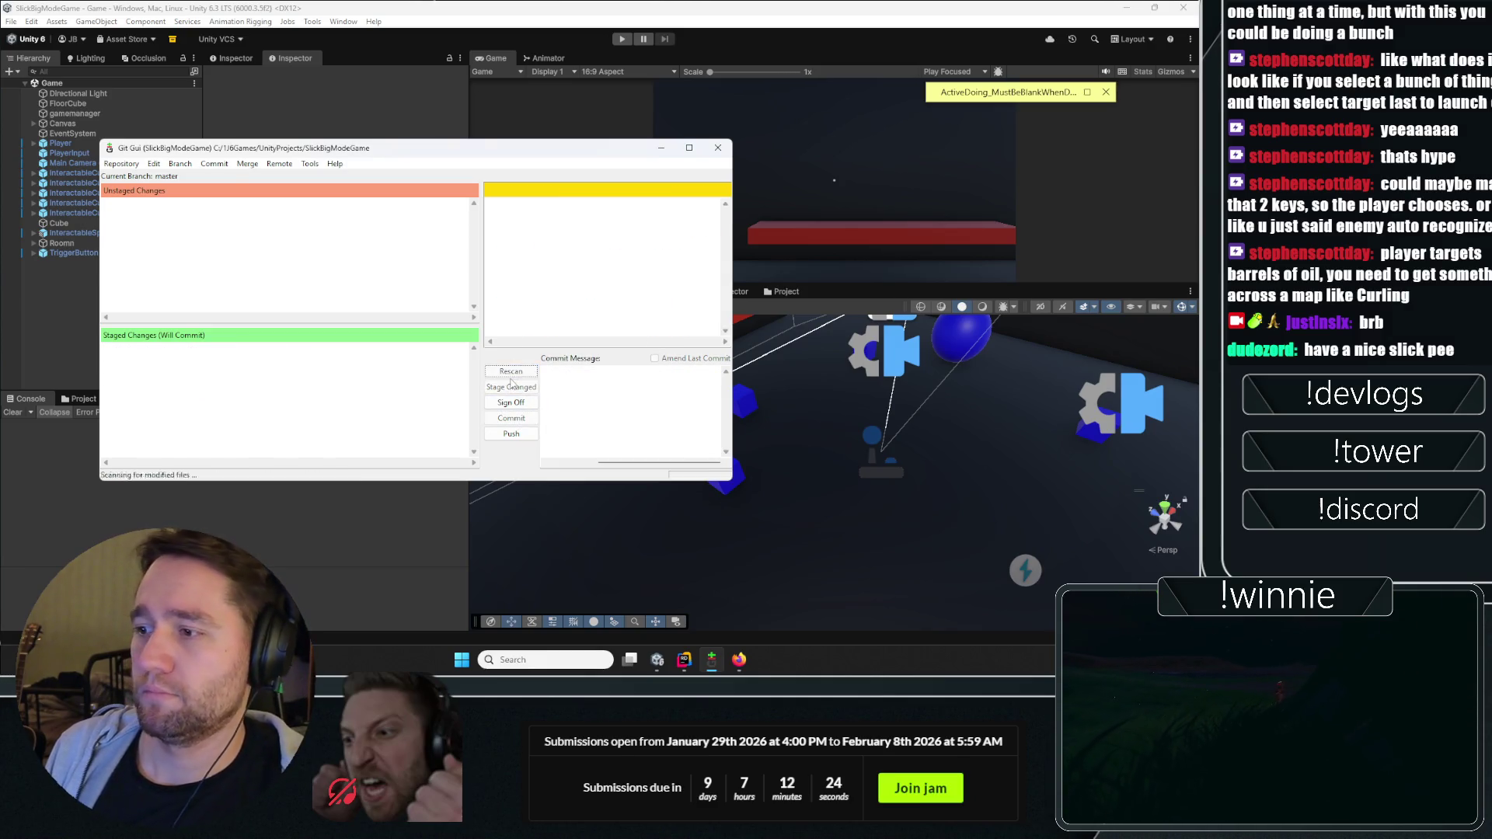
Step: Push master to origin, close the push report, and return to Unity
{"action": "left_click", "coordinate": [511, 434]}
{"action": "key", "text": "Return"}
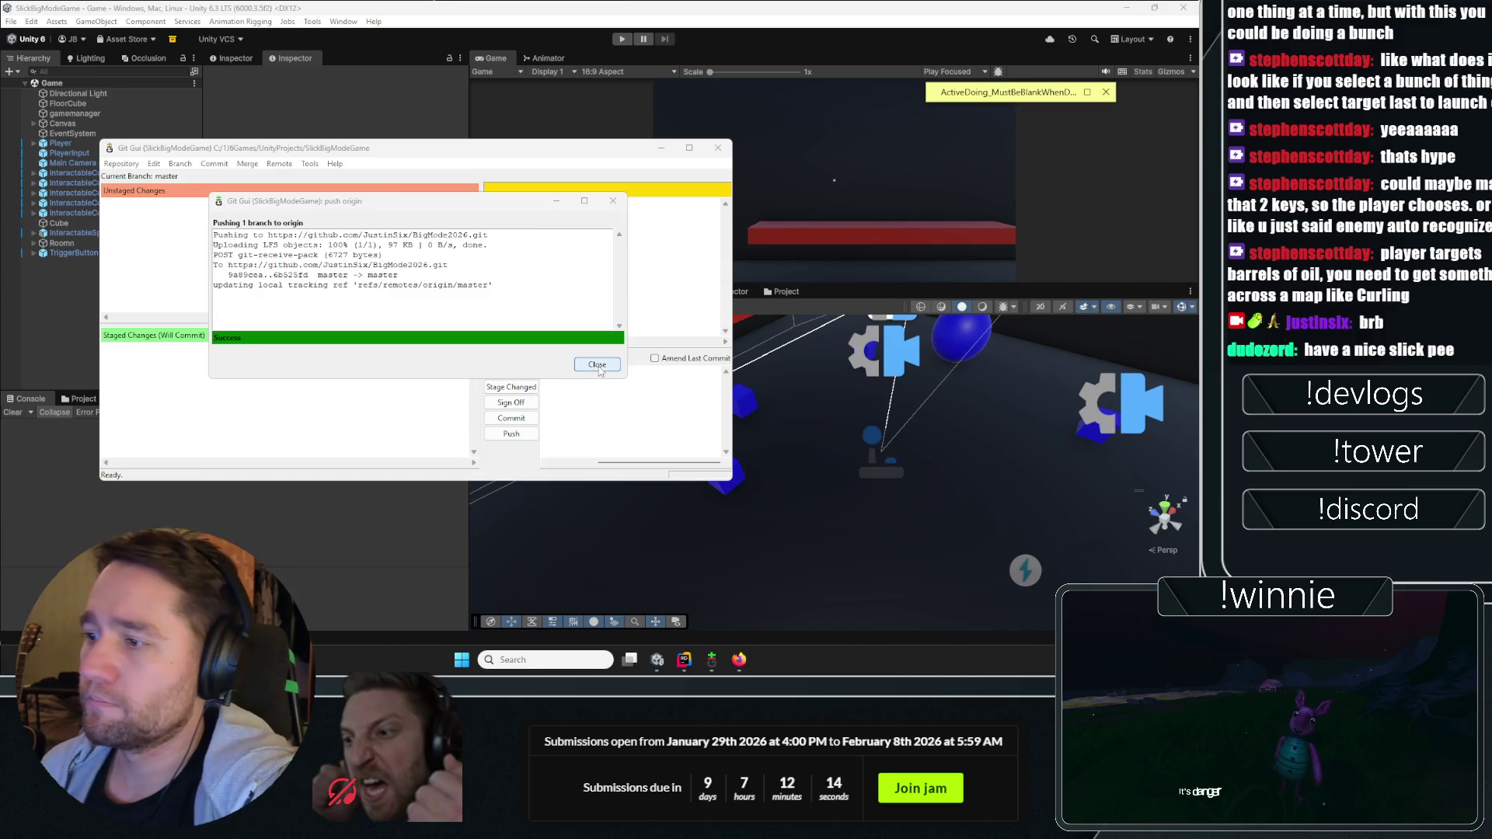
{"action": "left_click", "coordinate": [597, 364]}
{"action": "left_click", "coordinate": [280, 505]}
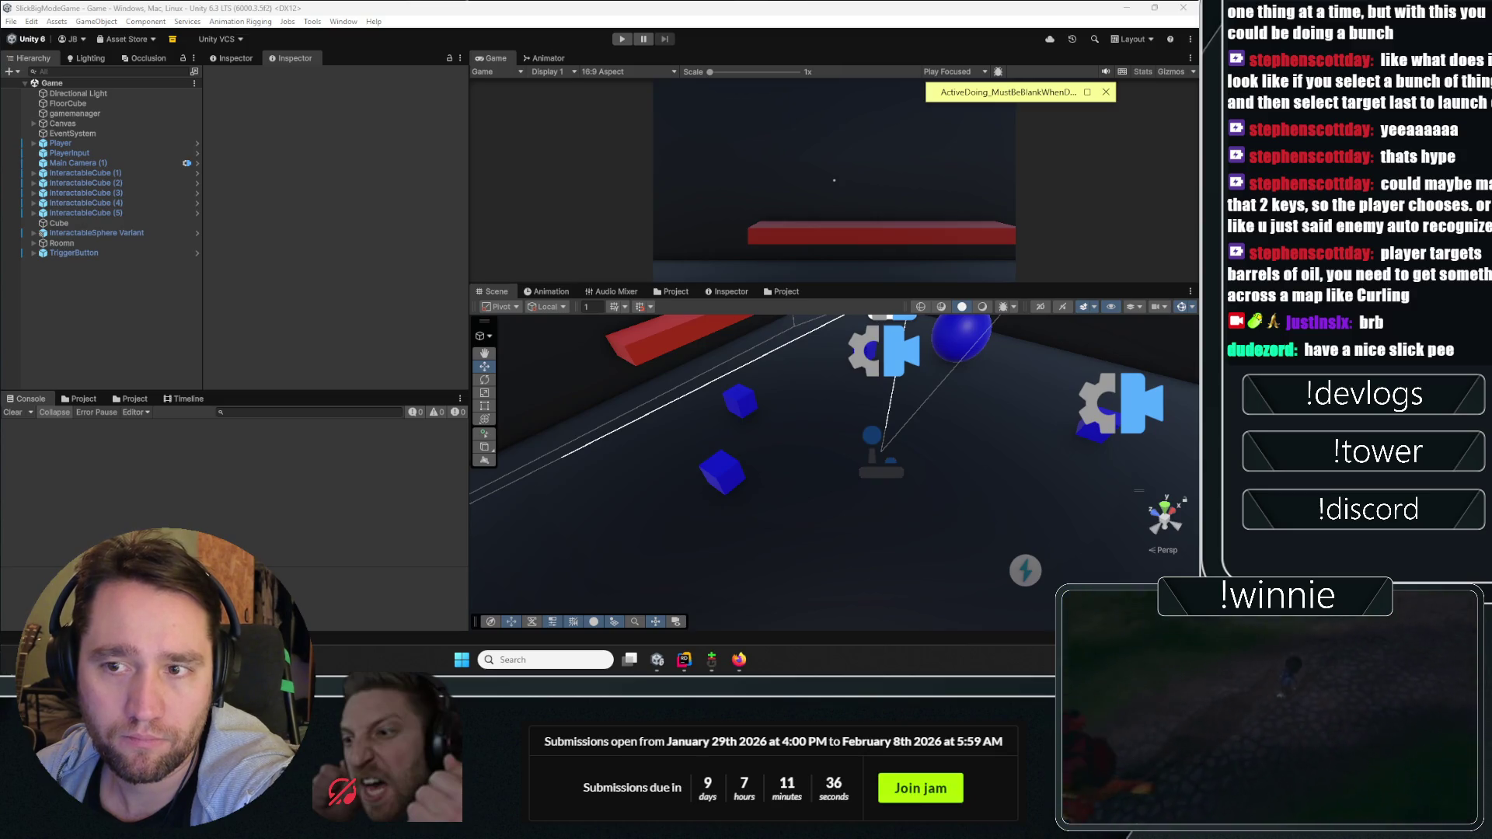
Step: Switch from Unity to the Firefox window showing Twitch's Software and Game Development directory
{"action": "key", "text": "alt+Tab"}
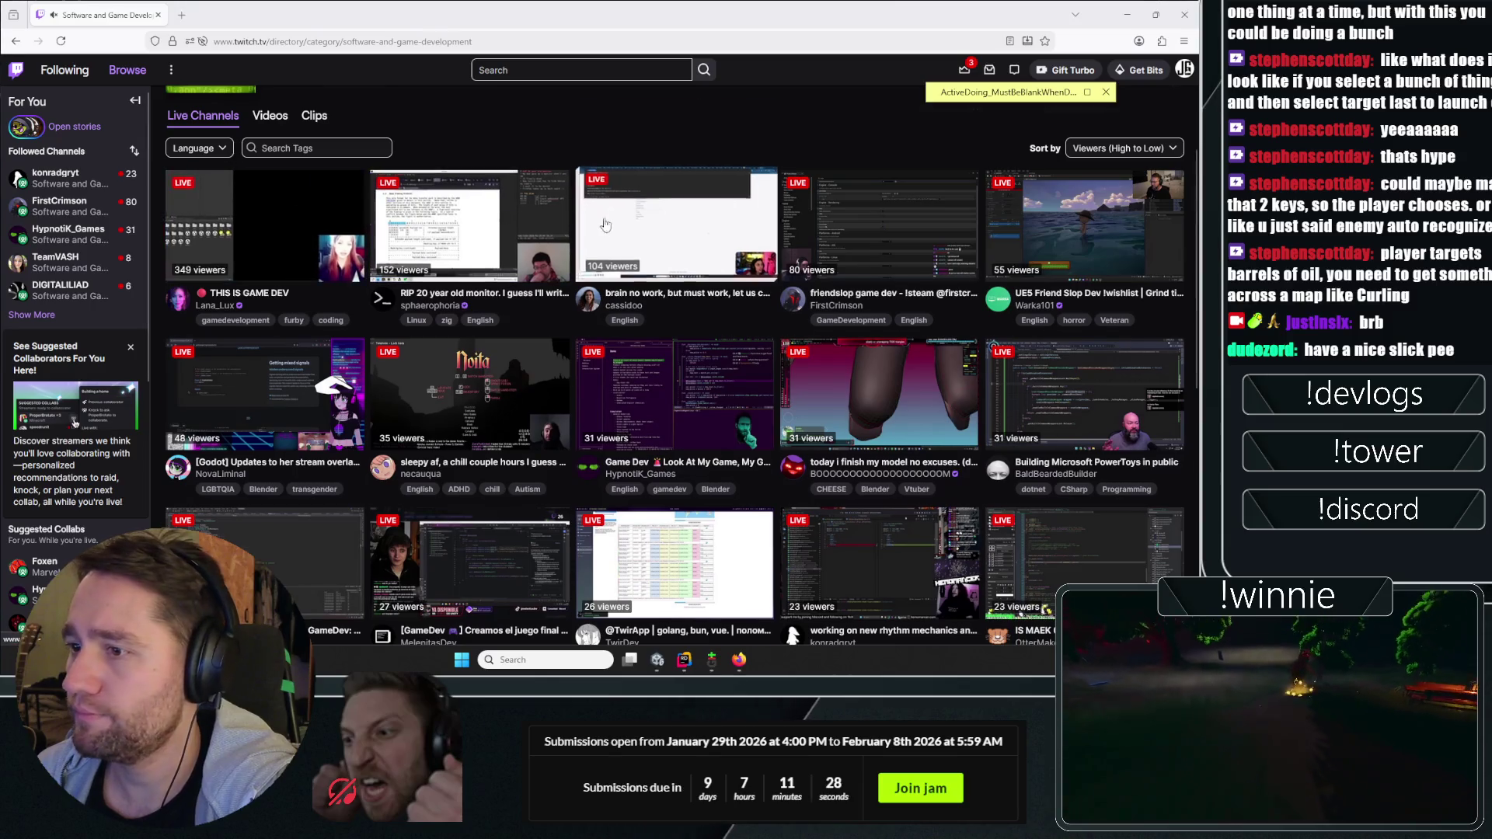
Step: Apply the bigmodegamejam tag filter from the tag search field
{"action": "scroll", "coordinate": [697, 330], "scroll_direction": "down", "scroll_amount": 2}
{"action": "scroll", "coordinate": [697, 330], "scroll_direction": "up", "scroll_amount": 2}
{"action": "left_click", "coordinate": [339, 144]}
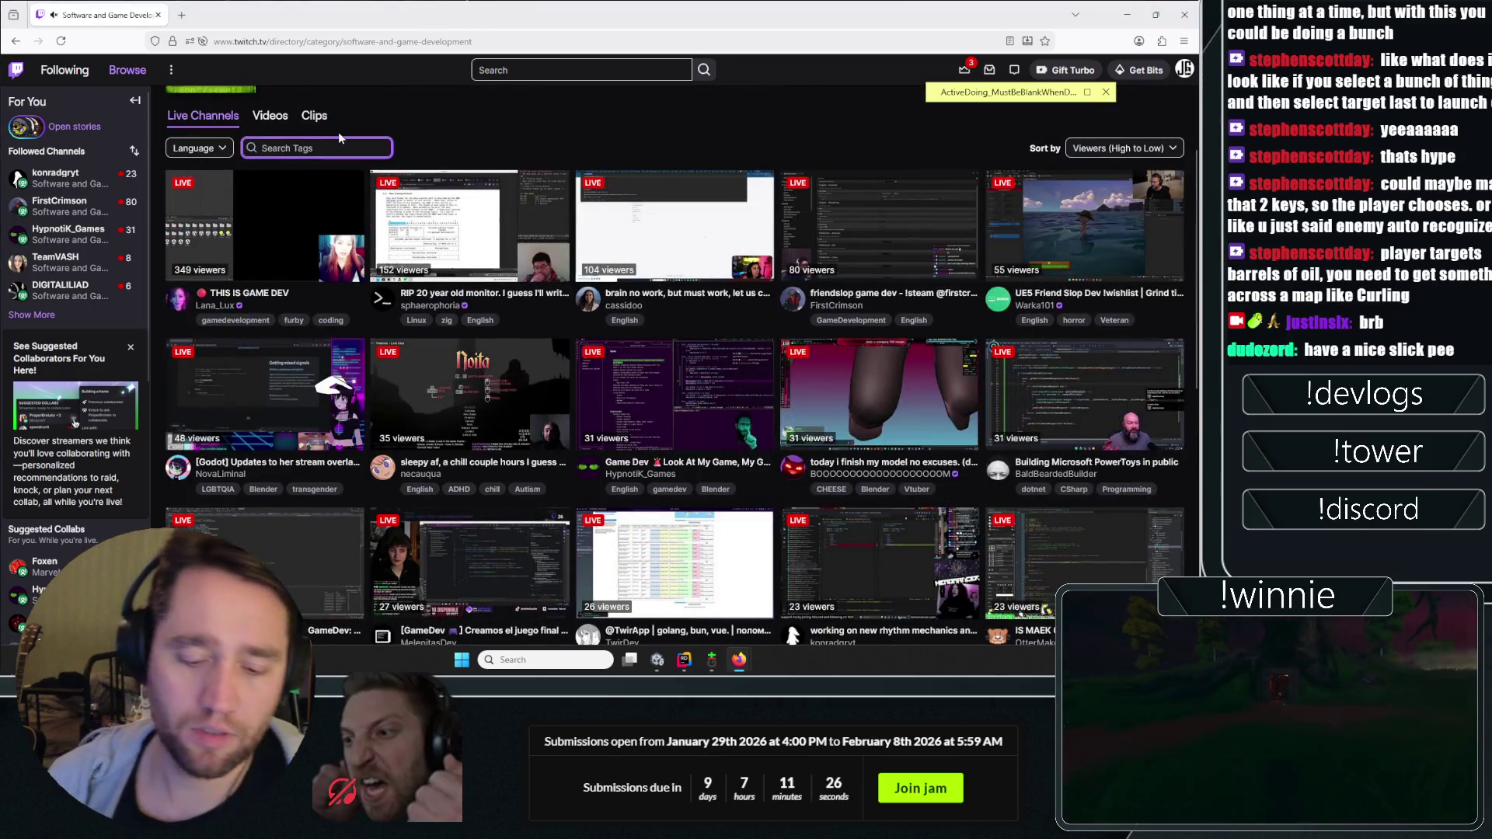
{"action": "type", "text": "bigmode"}
{"action": "left_click", "coordinate": [304, 189]}
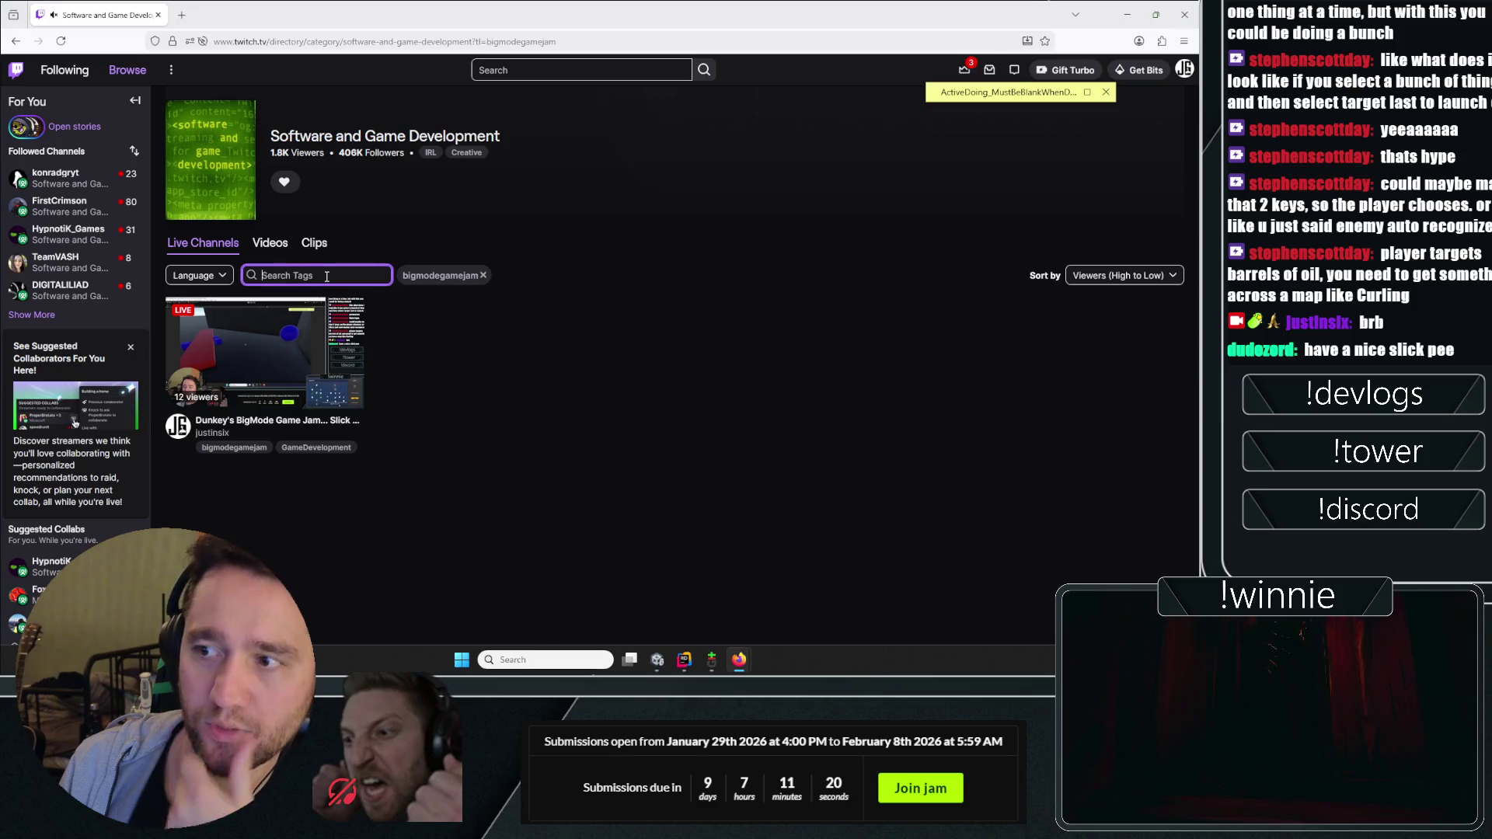
Step: Search tags for jam and then game, settling on the GameJam tag filter
{"action": "type", "text": "dunkey"}
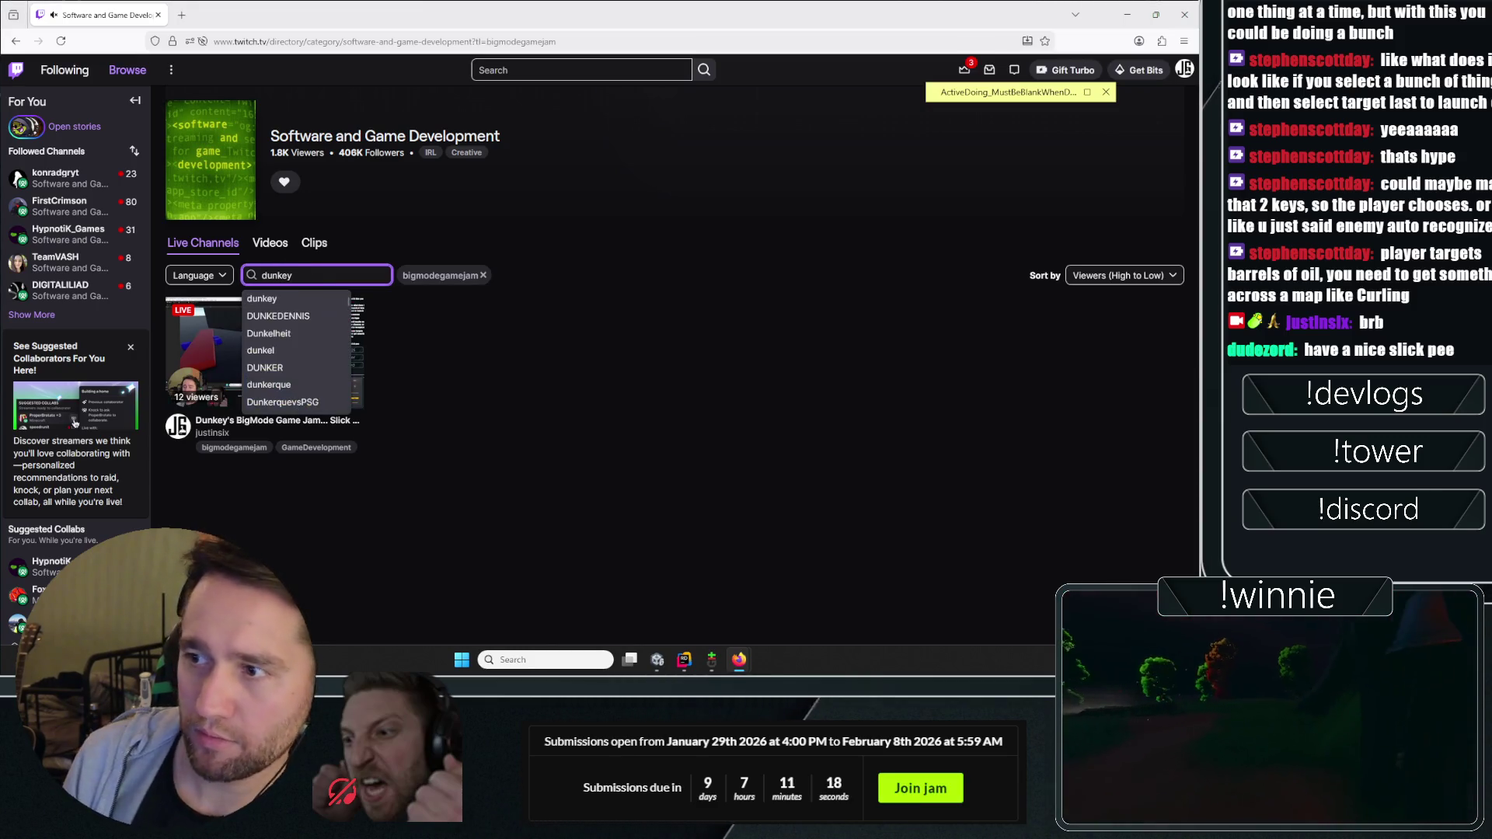
{"action": "key", "text": "ctrl+a"}
{"action": "key", "text": "BackSpace"}
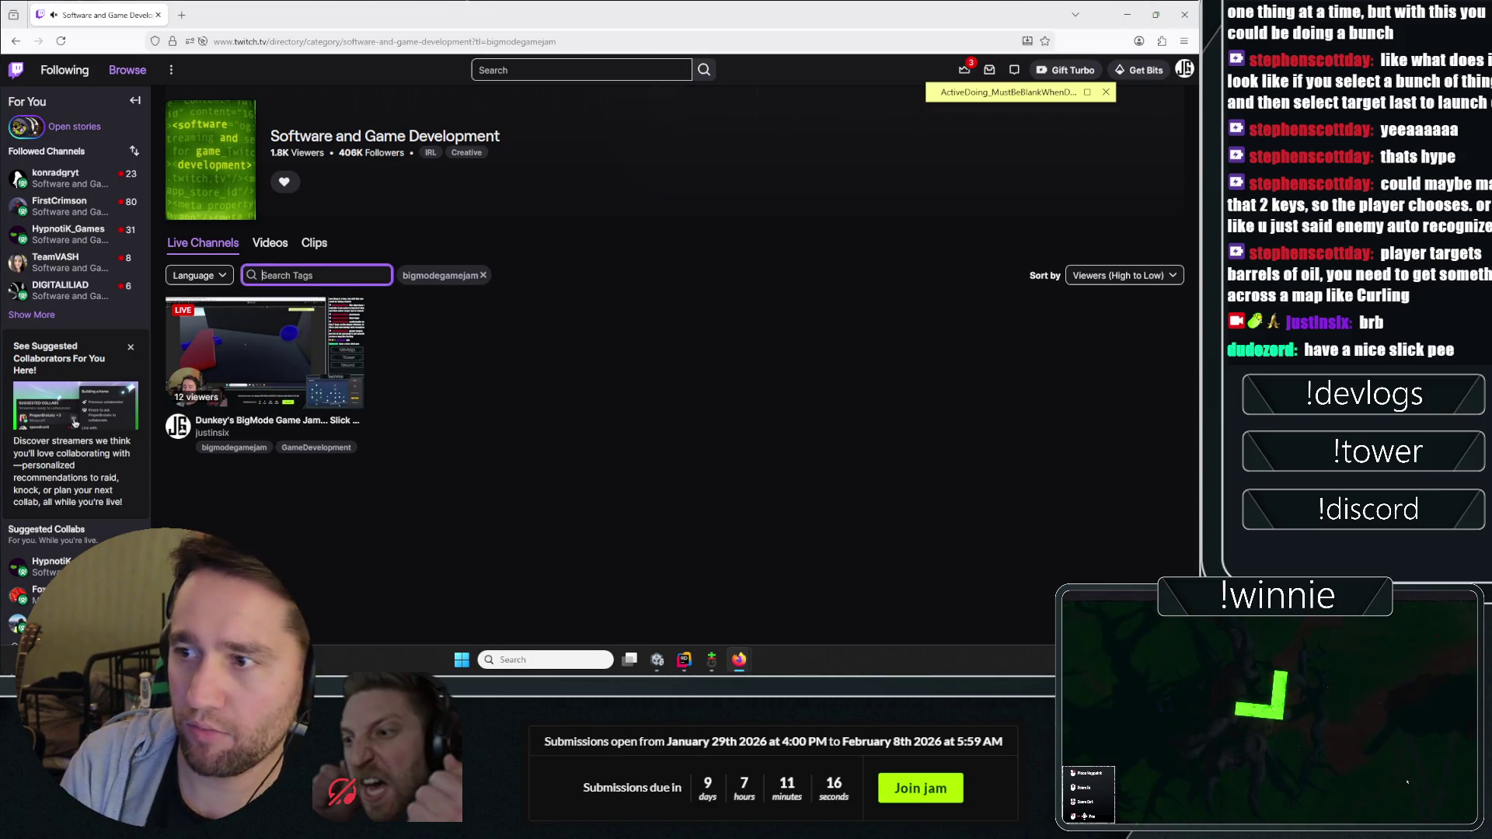
{"action": "type", "text": "jam"}
{"action": "key", "text": "Return"}
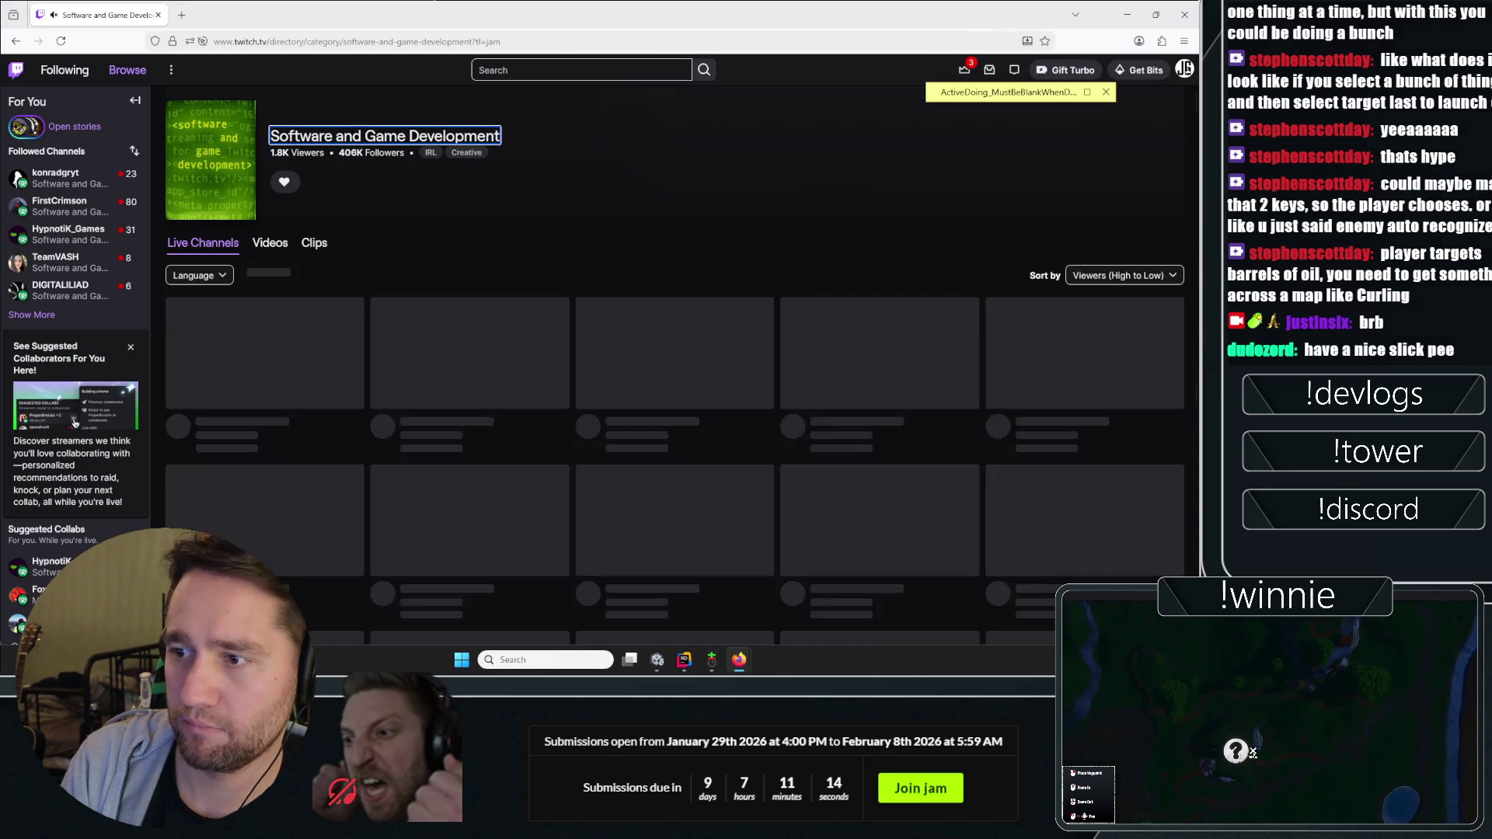
{"action": "left_click", "coordinate": [337, 281]}
{"action": "type", "text": "g"}
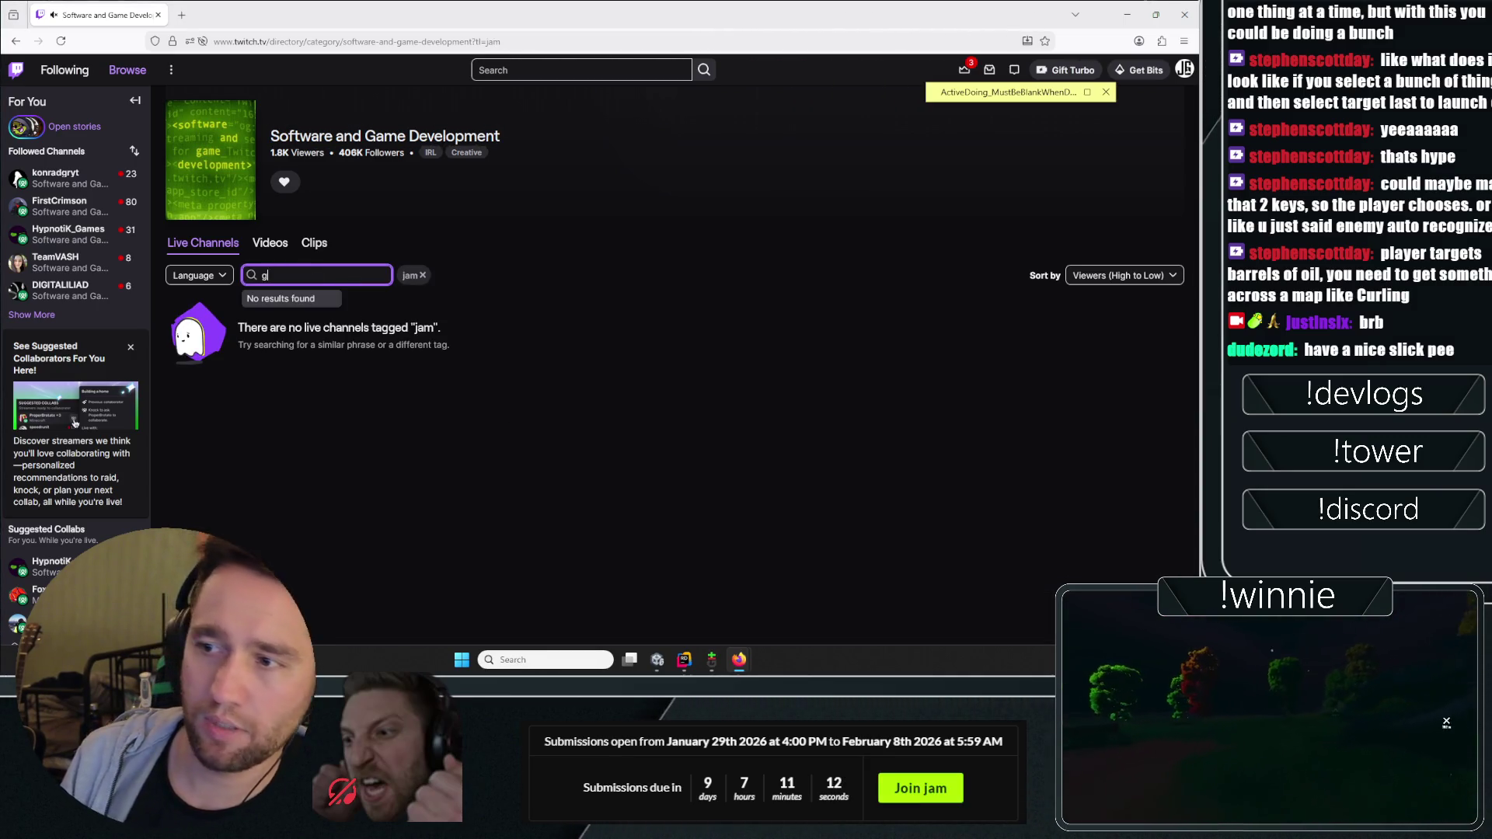
{"action": "type", "text": "amejam"}
{"action": "key", "text": "Return"}
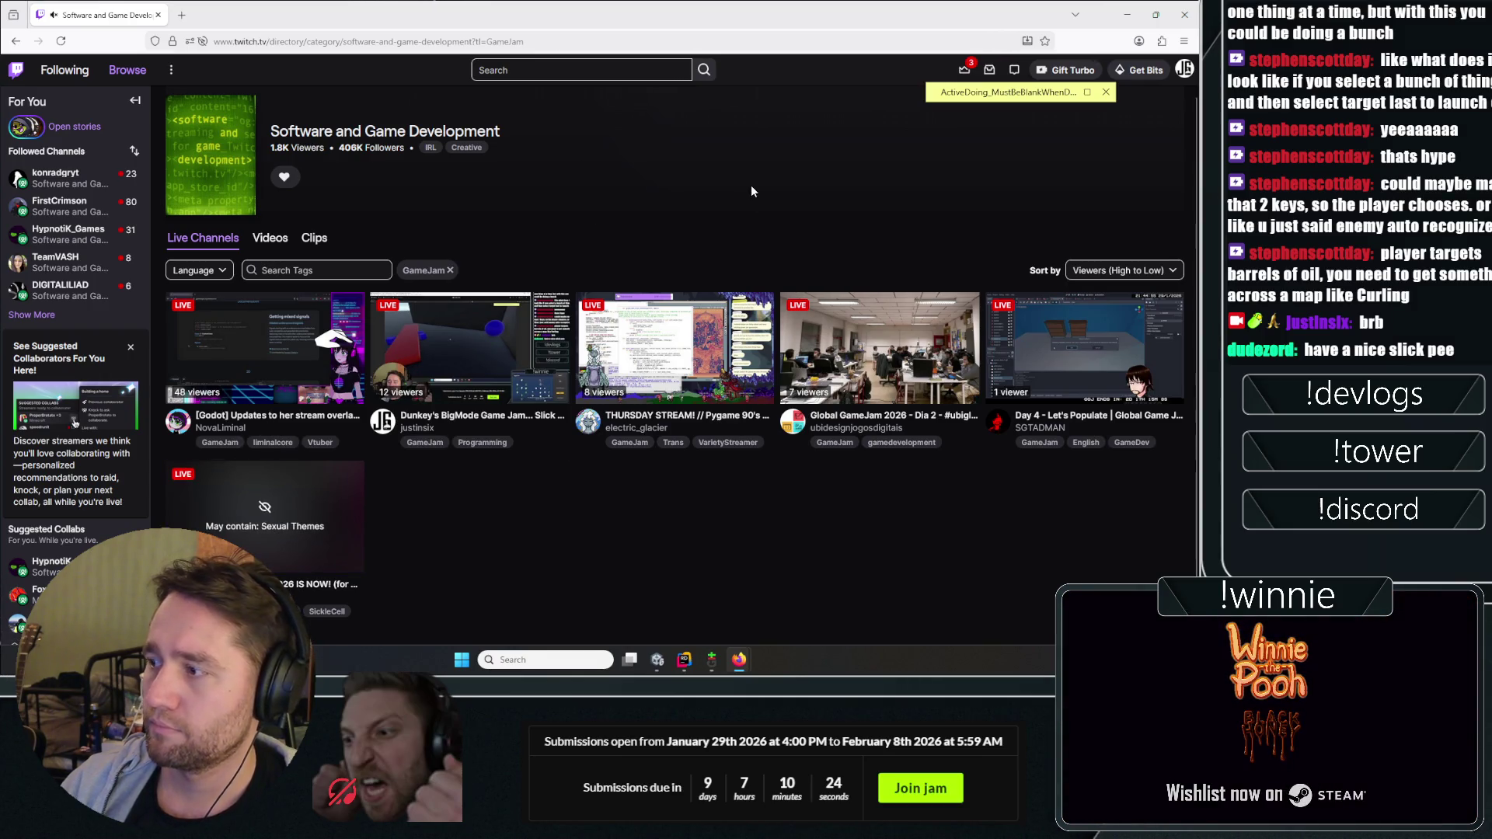
Step: Remove the GameJam tag, show more followed channels, and return to Unity
{"action": "left_click", "coordinate": [449, 270]}
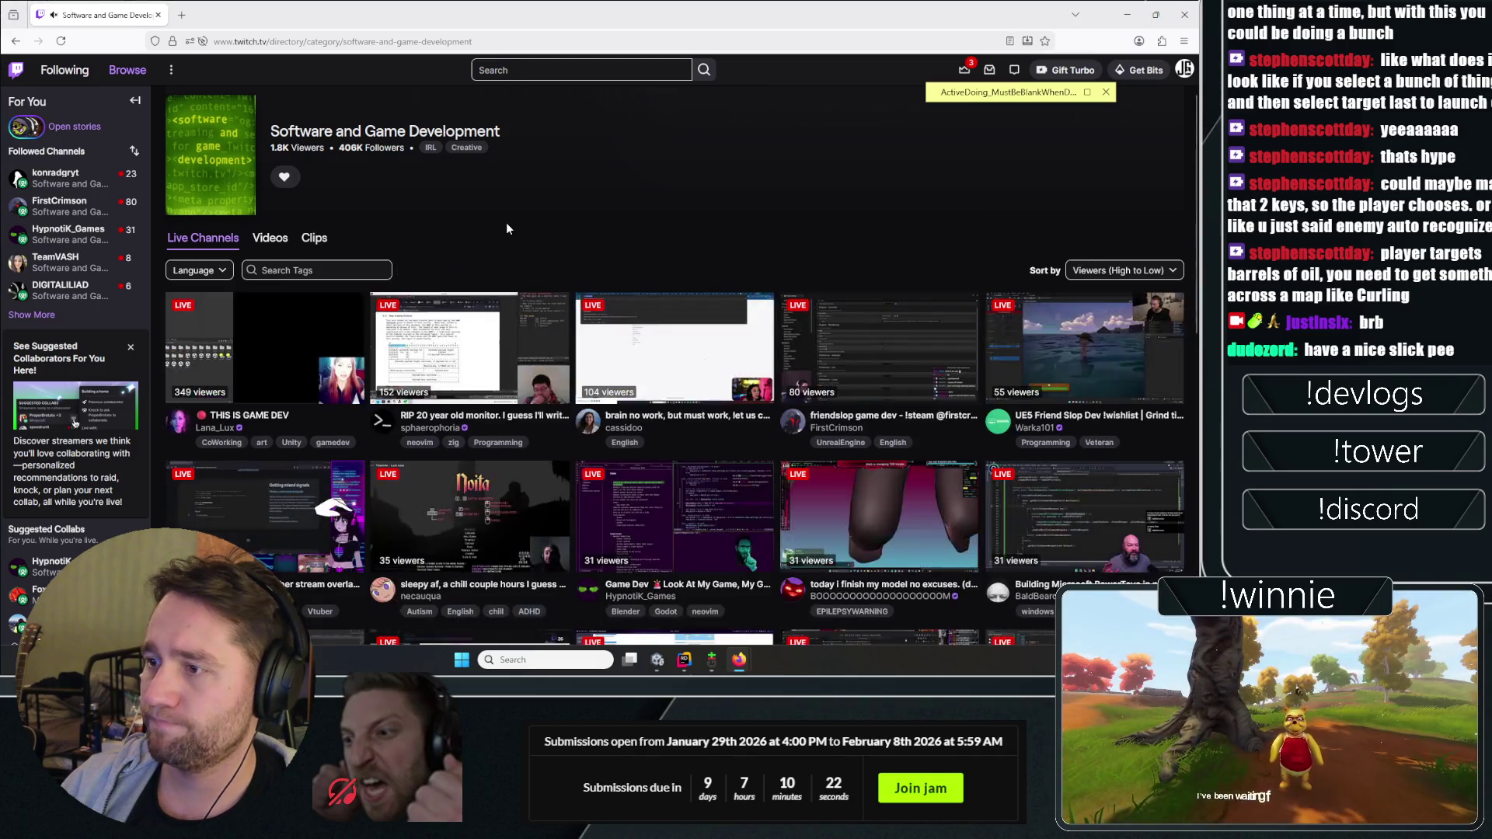
{"action": "left_click", "coordinate": [31, 315]}
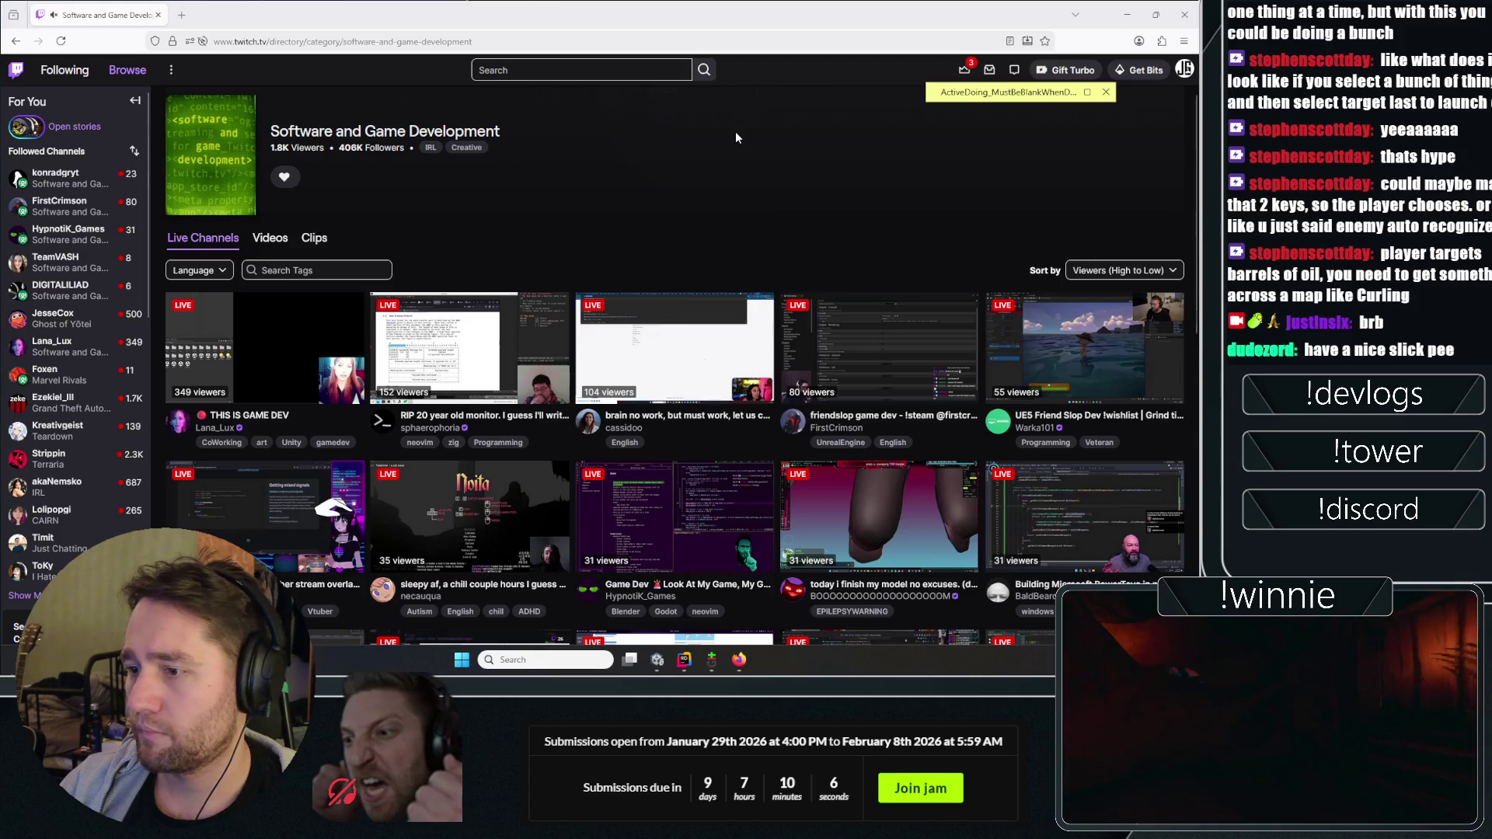
{"action": "left_click", "coordinate": [657, 660]}
Step: Enter Play mode to playtest the room and focus the running Game view
{"action": "left_click", "coordinate": [622, 39]}
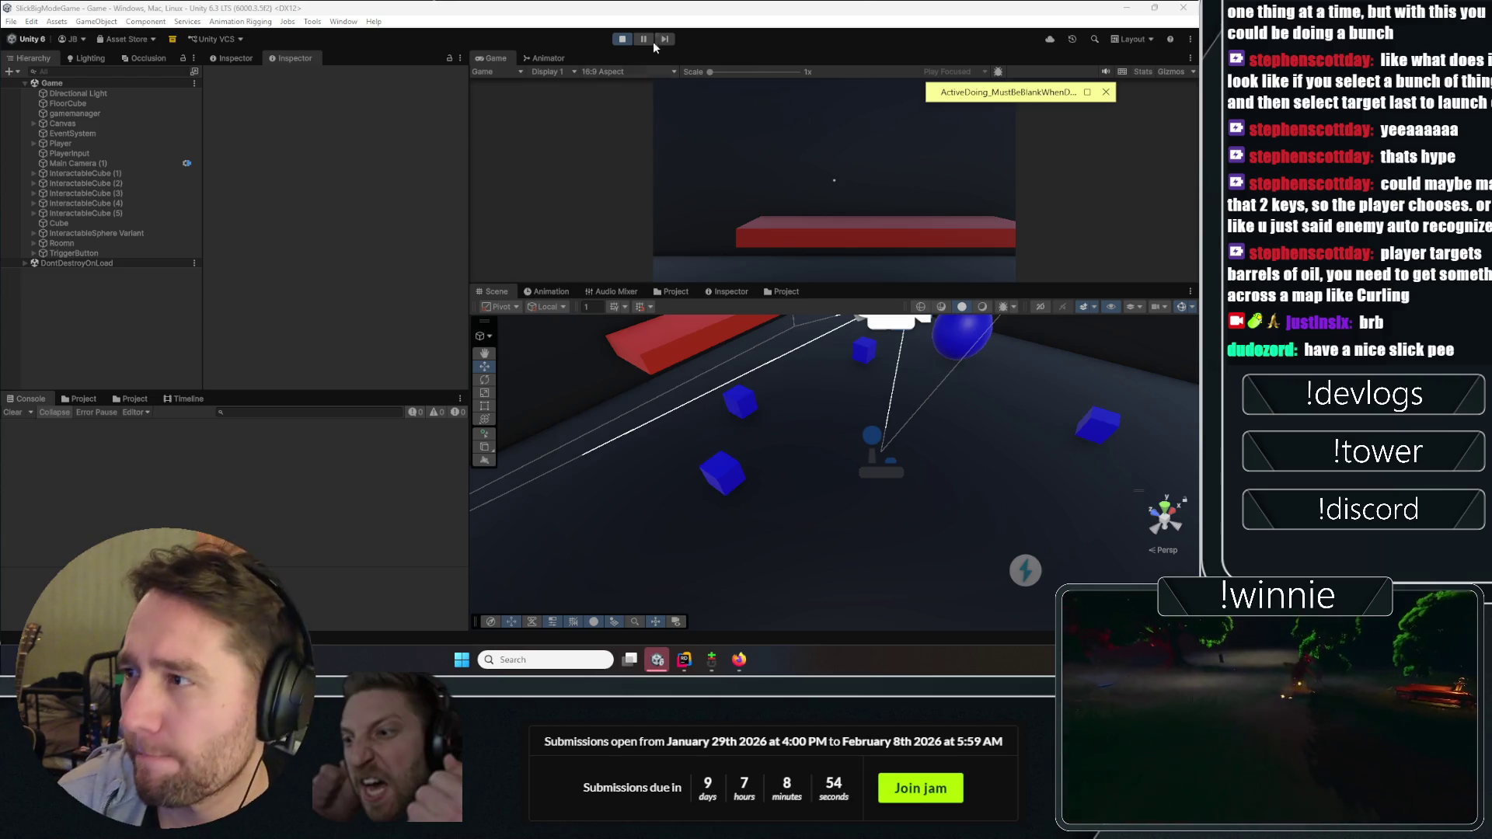
{"action": "left_click", "coordinate": [845, 192]}
Step: Enlarge the Game view, walk forward, target two blue objects, then stop play mode with Ctrl+P
{"action": "left_click_drag", "start_coordinate": [780, 285], "coordinate": [780, 392]}
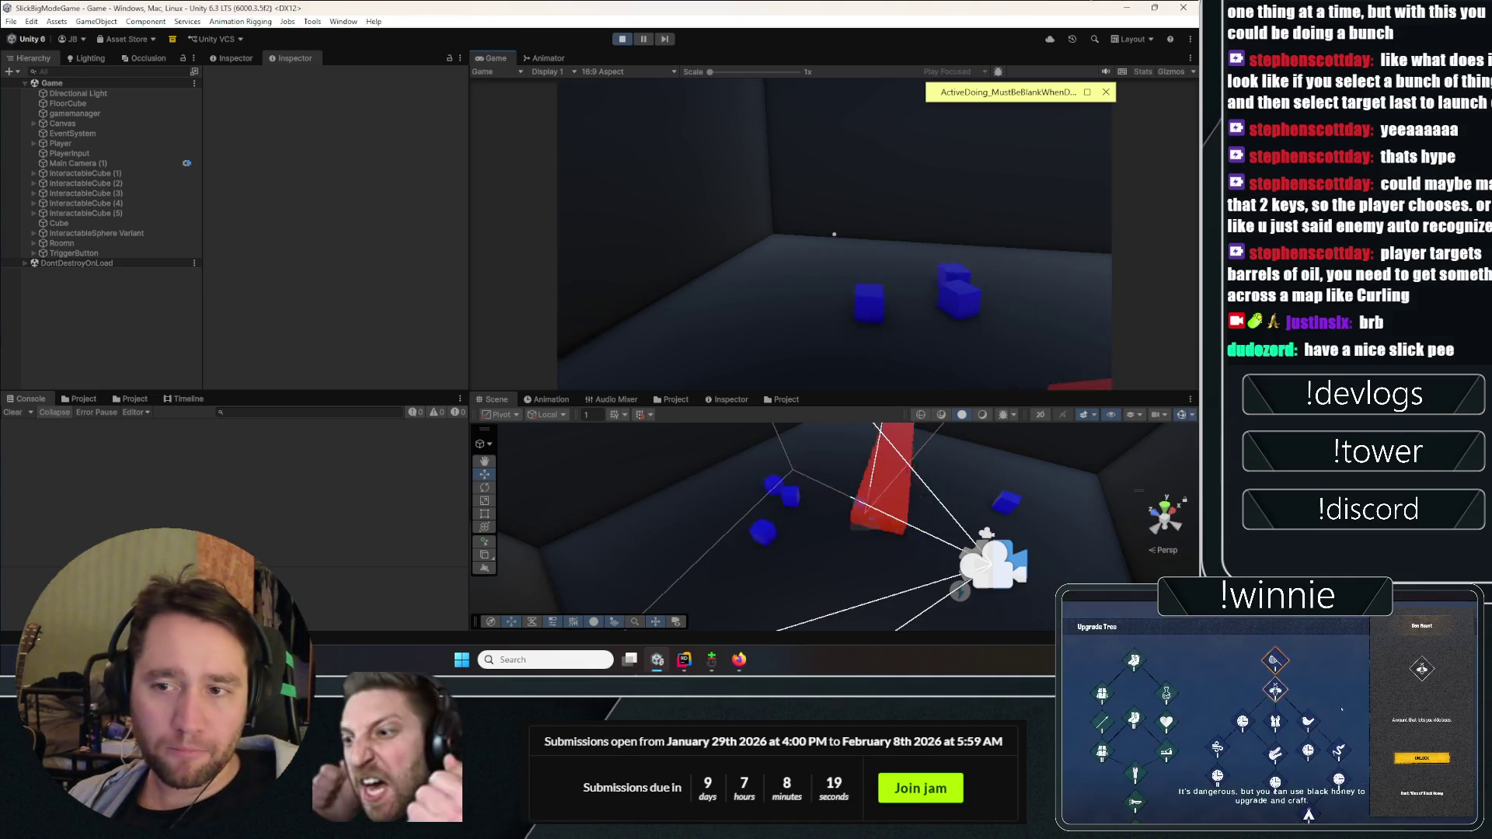
{"action": "key", "text": "w"}
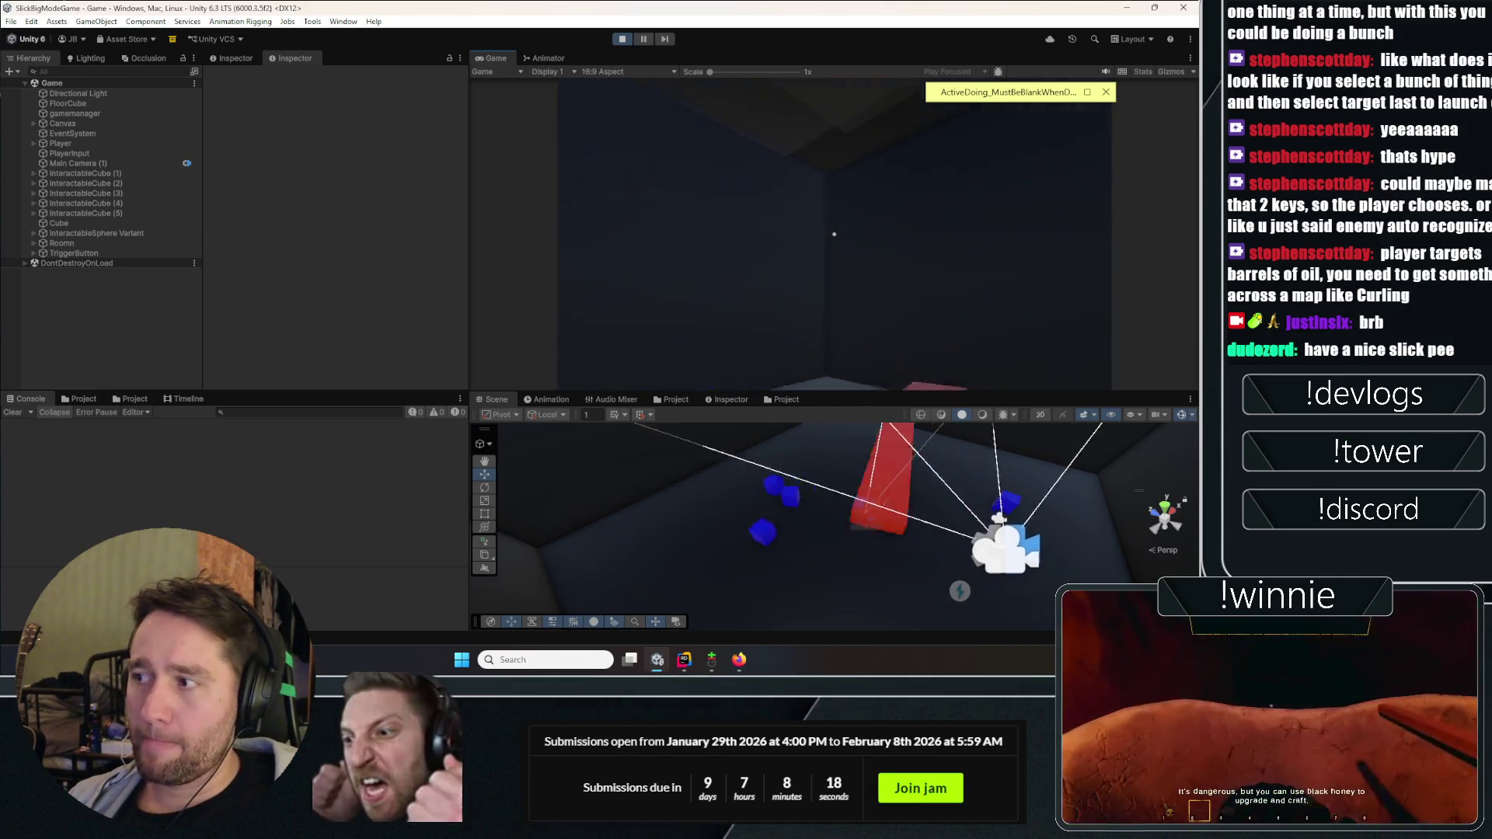
{"action": "mouse_move", "coordinate": [834, 234]}
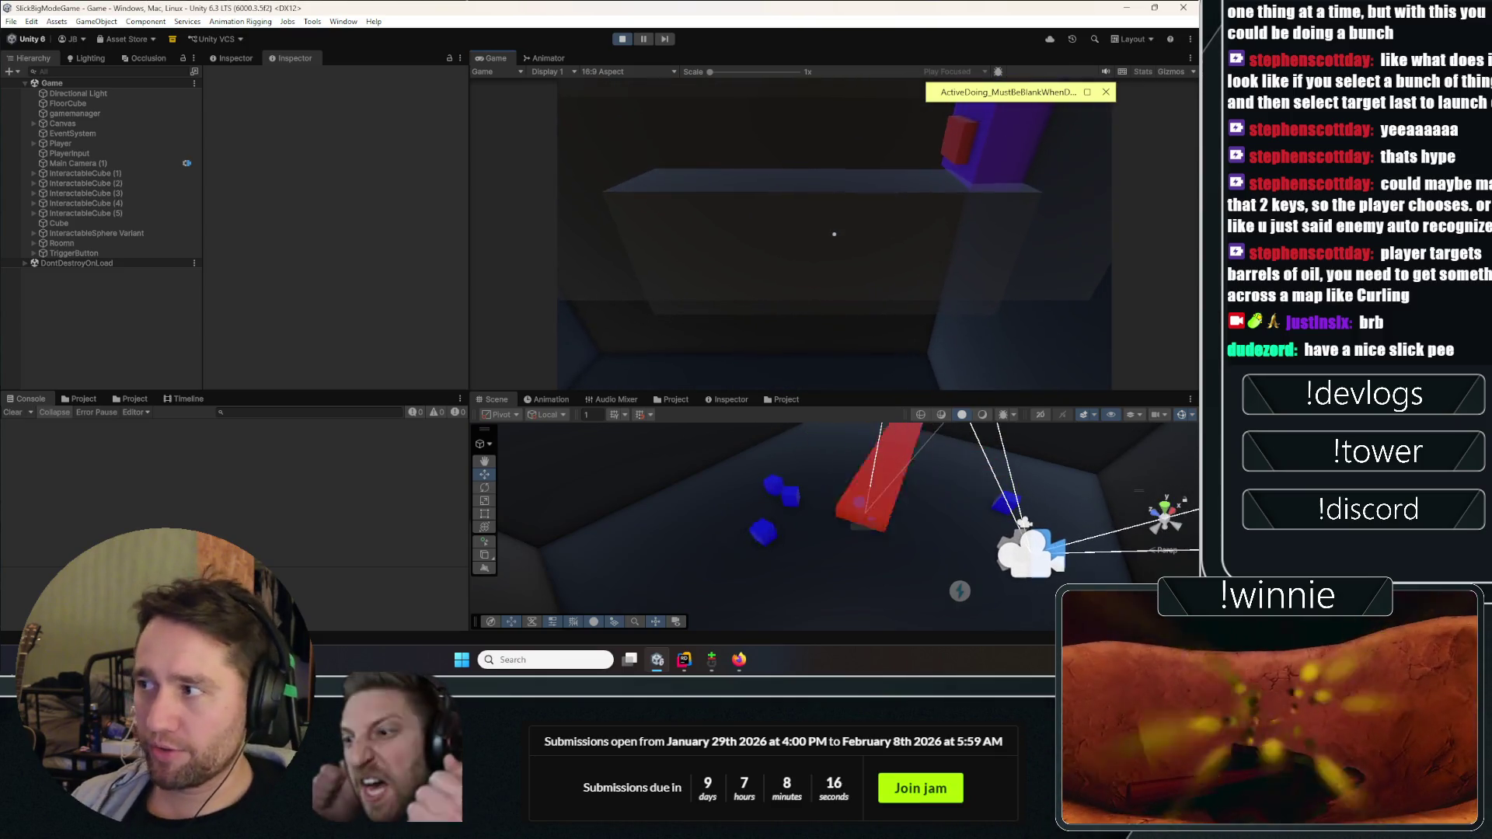
{"action": "left_click", "coordinate": [833, 234]}
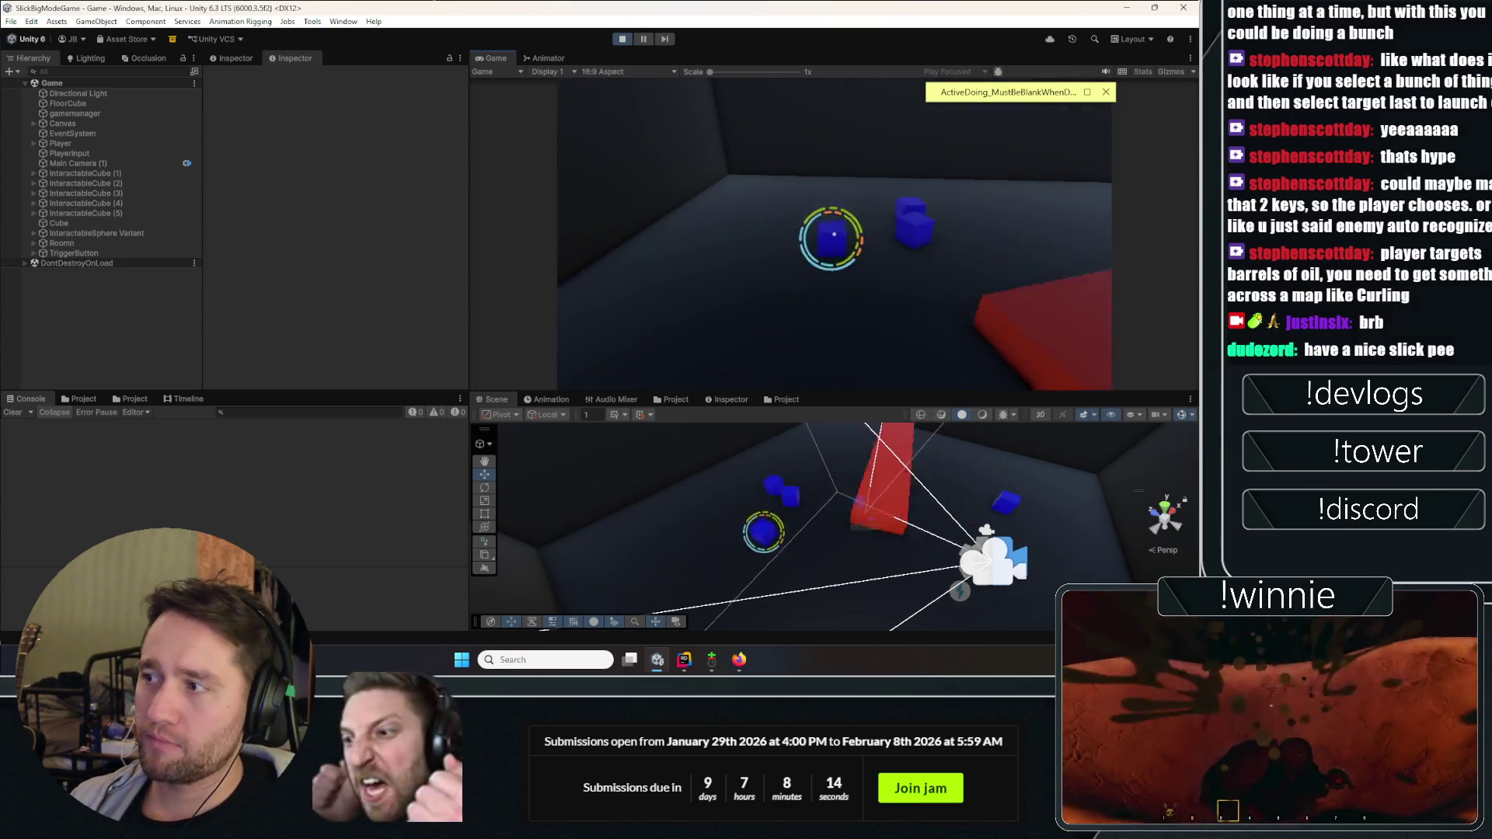
{"action": "left_click", "coordinate": [833, 234]}
{"action": "key", "text": "ctrl+p"}
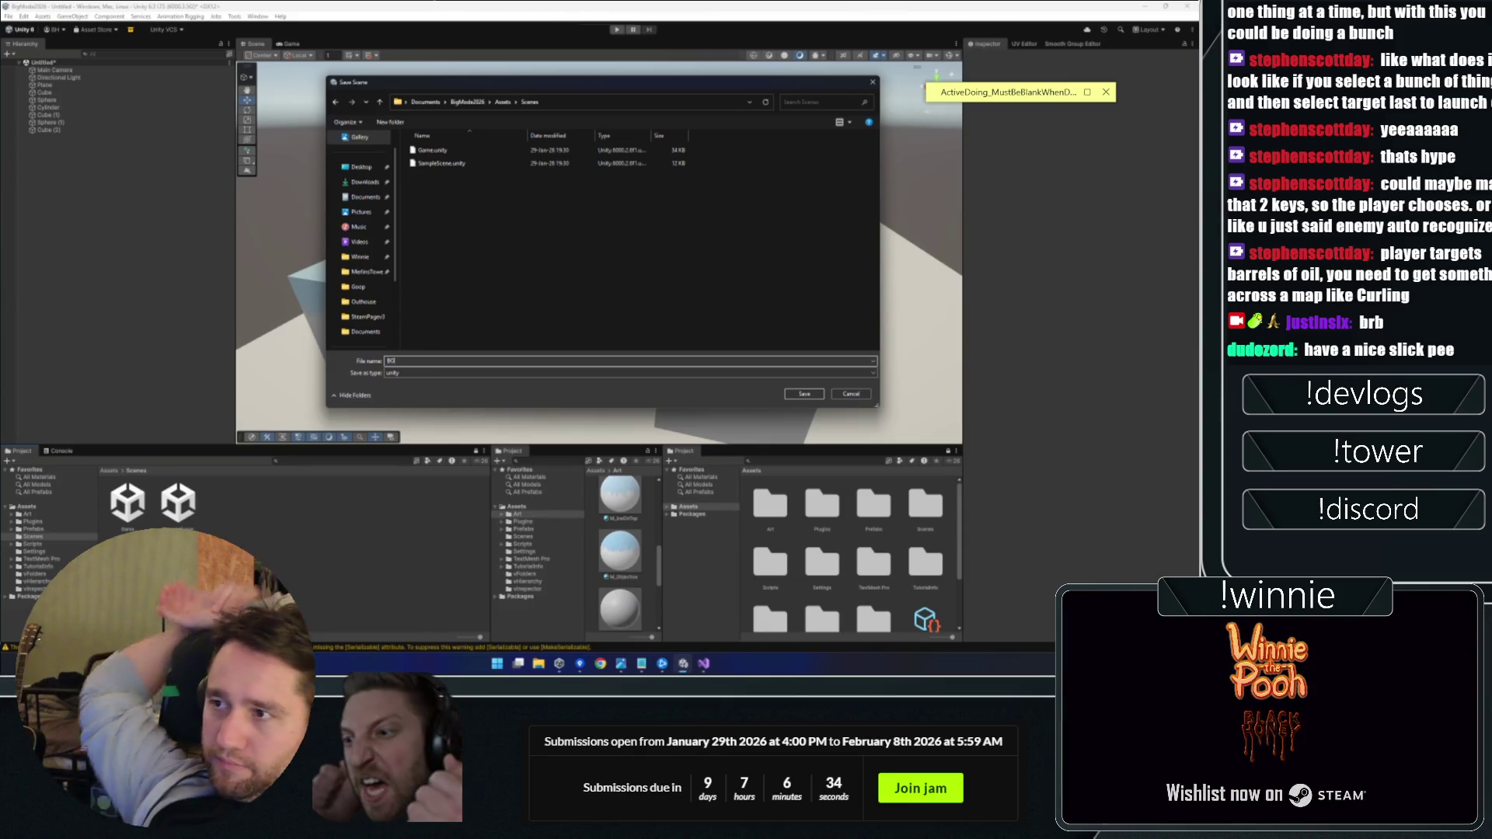
Step: Save the shapes test scene as BOAT and adjust the Scene view
{"action": "type", "text": "AT"}
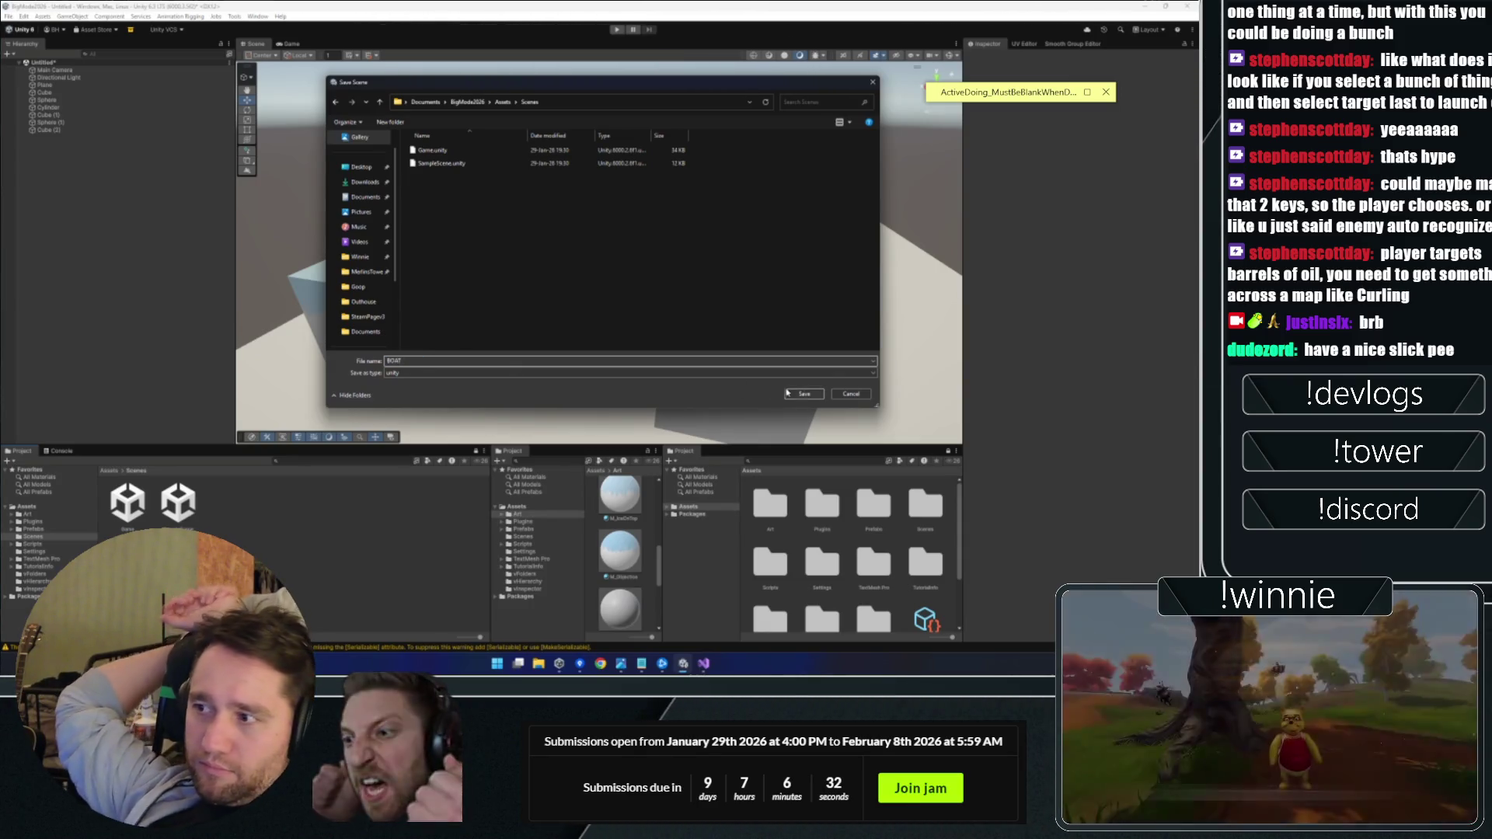
{"action": "key", "text": "Return"}
{"action": "left_click_drag", "start_coordinate": [568, 176], "coordinate": [579, 179]}
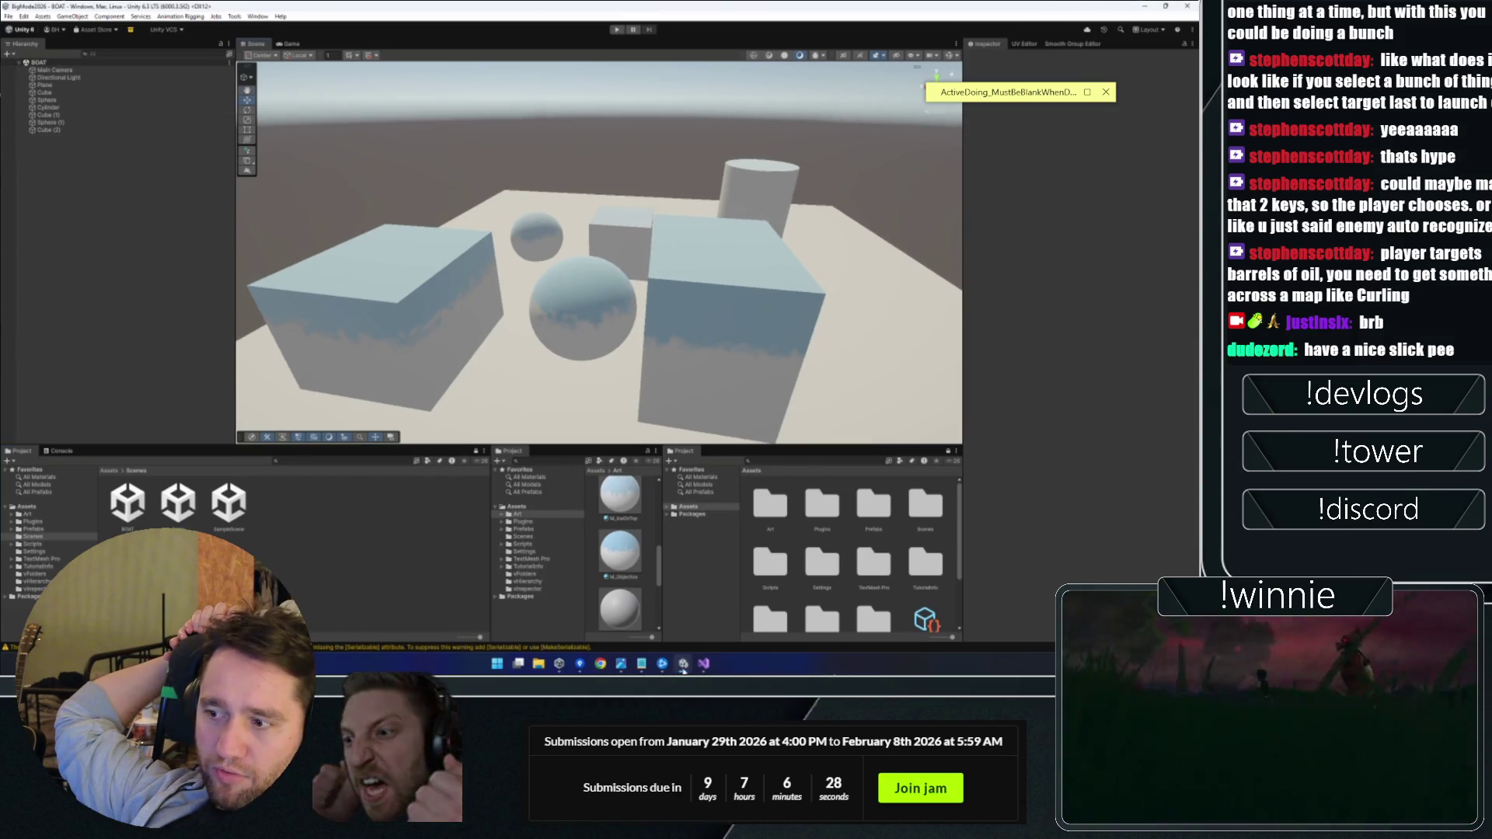
{"action": "mouse_move", "coordinate": [631, 671]}
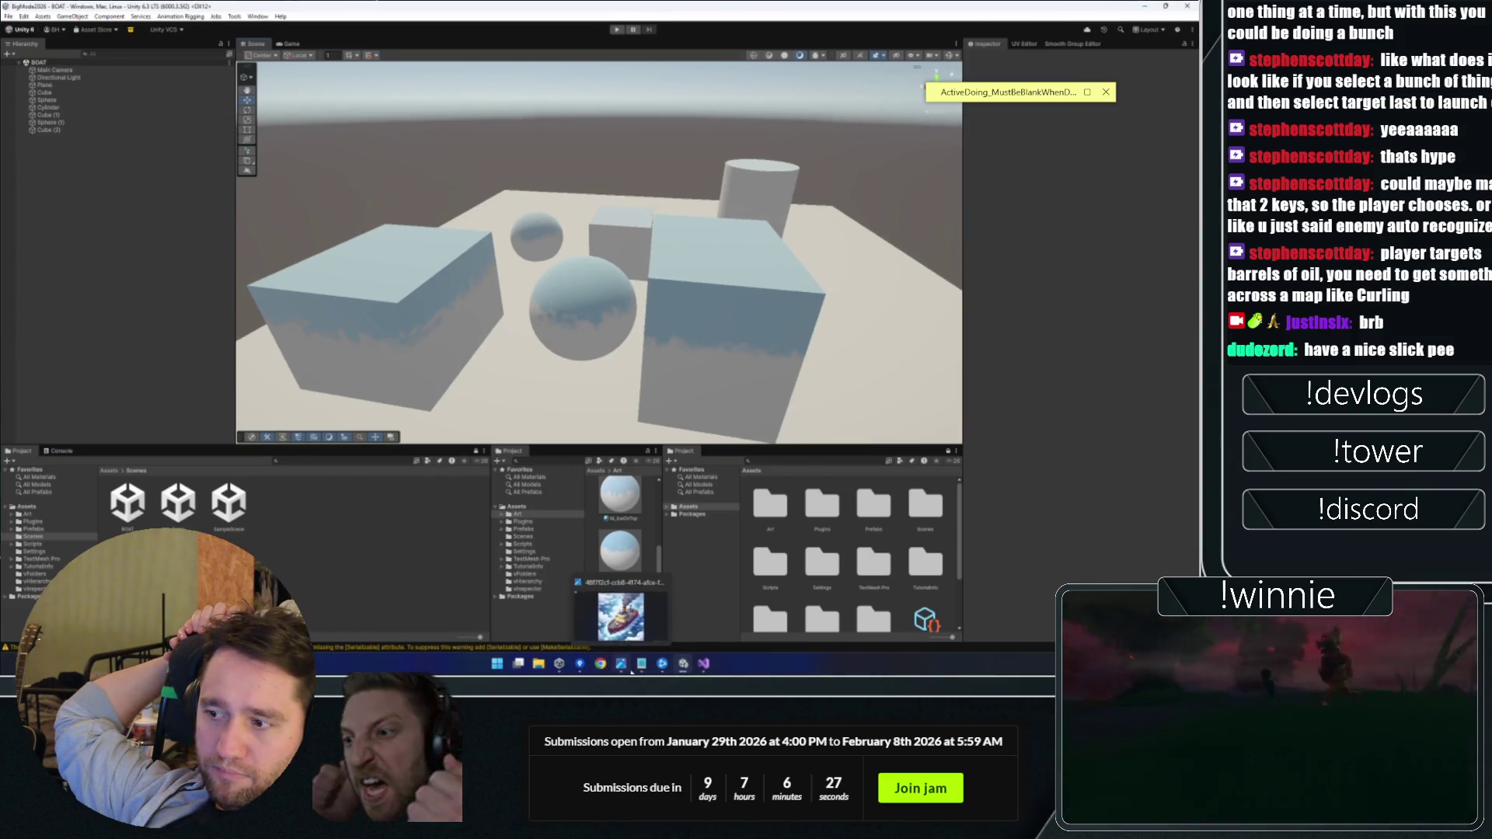
{"action": "left_click", "coordinate": [580, 664]}
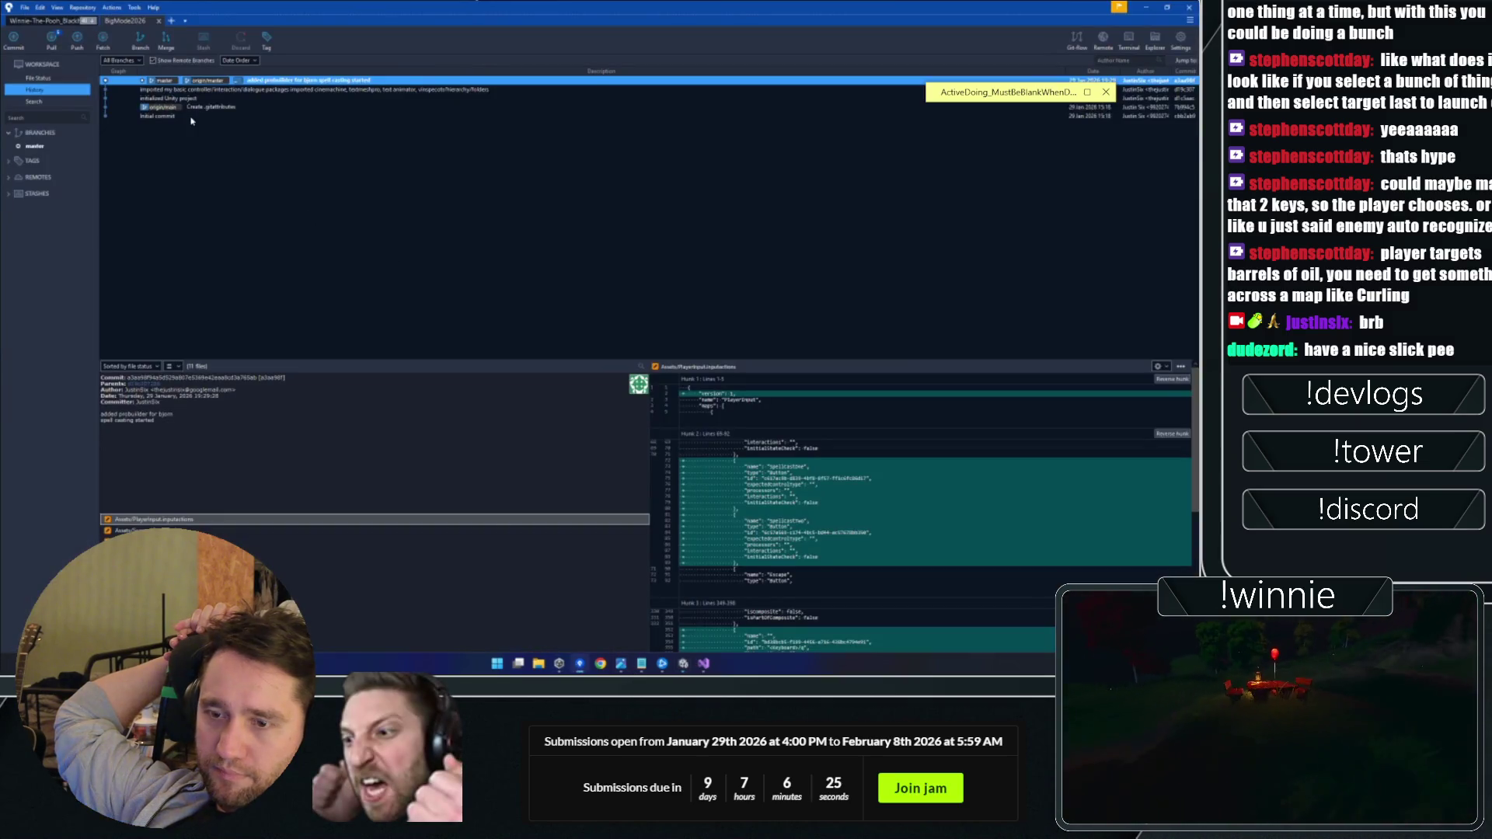
Step: Fetch the latest remote commits into the BigMode2026 repository in Fork
{"action": "left_click", "coordinate": [102, 39]}
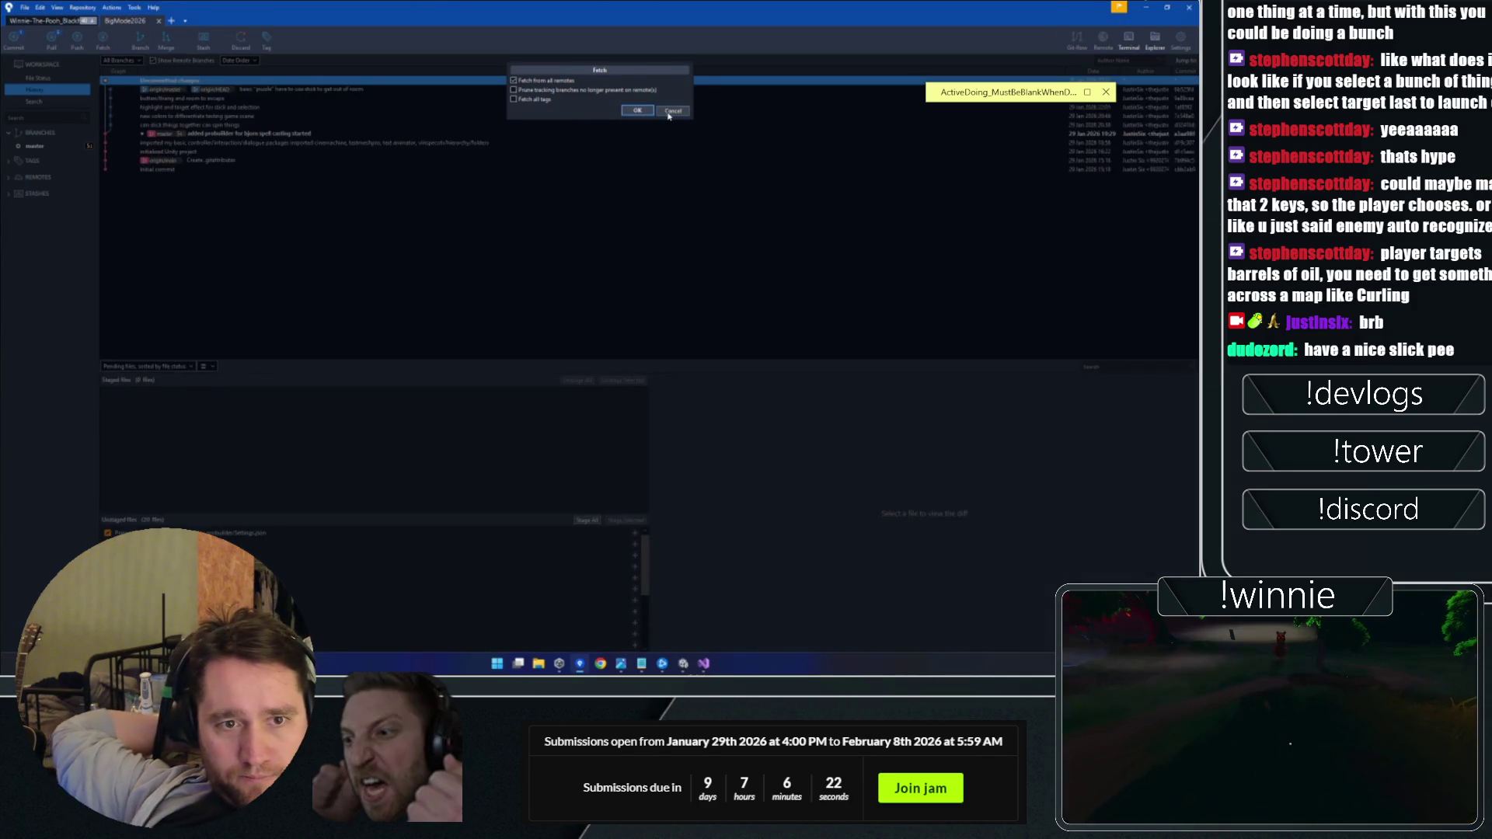
{"action": "left_click", "coordinate": [638, 111]}
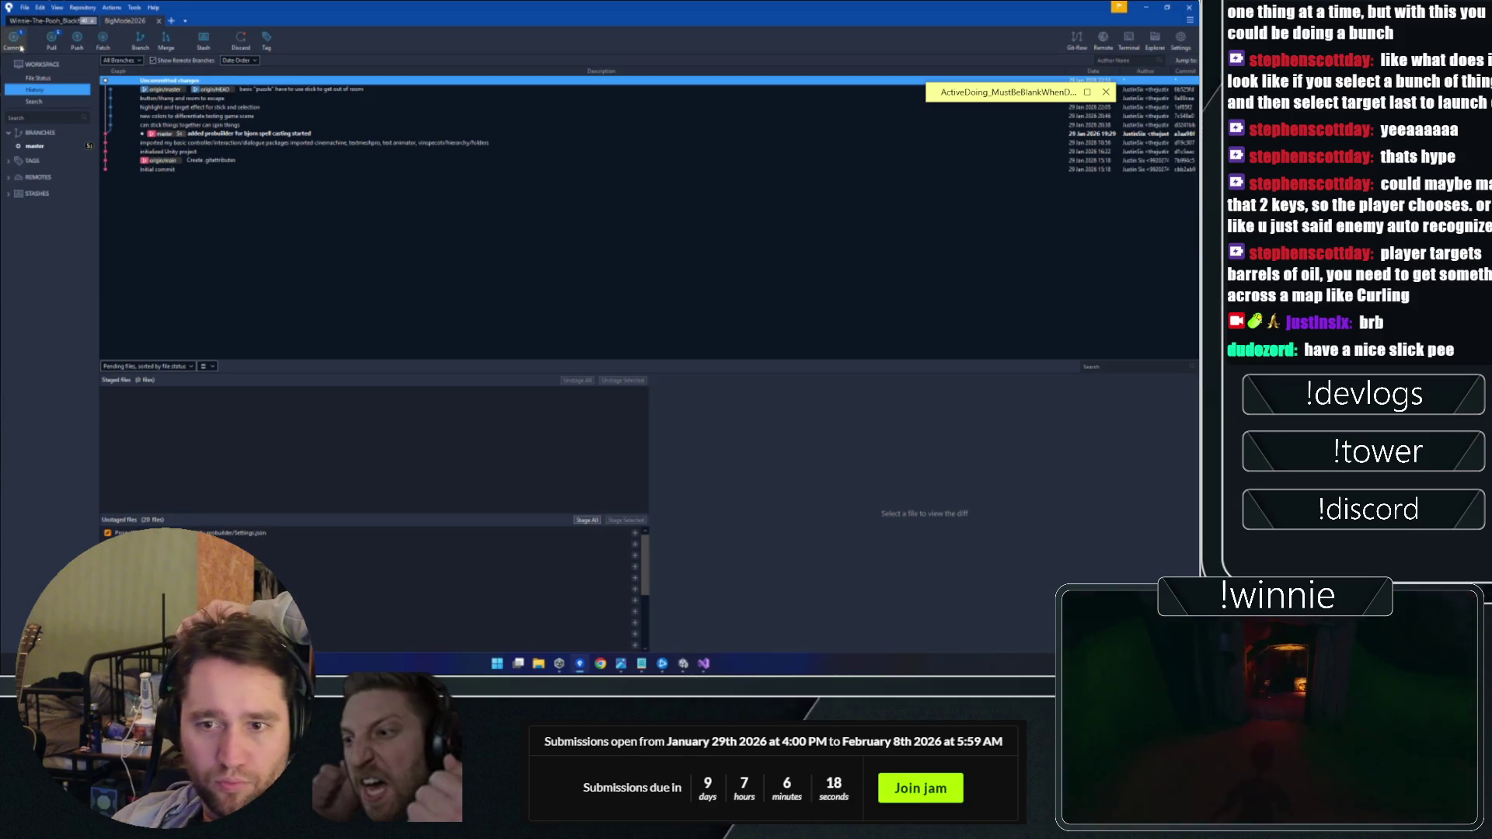
Step: Toggle Discord's call grid view and back, then exit the full-screen stream viewer
{"action": "mouse_move", "coordinate": [816, 645]}
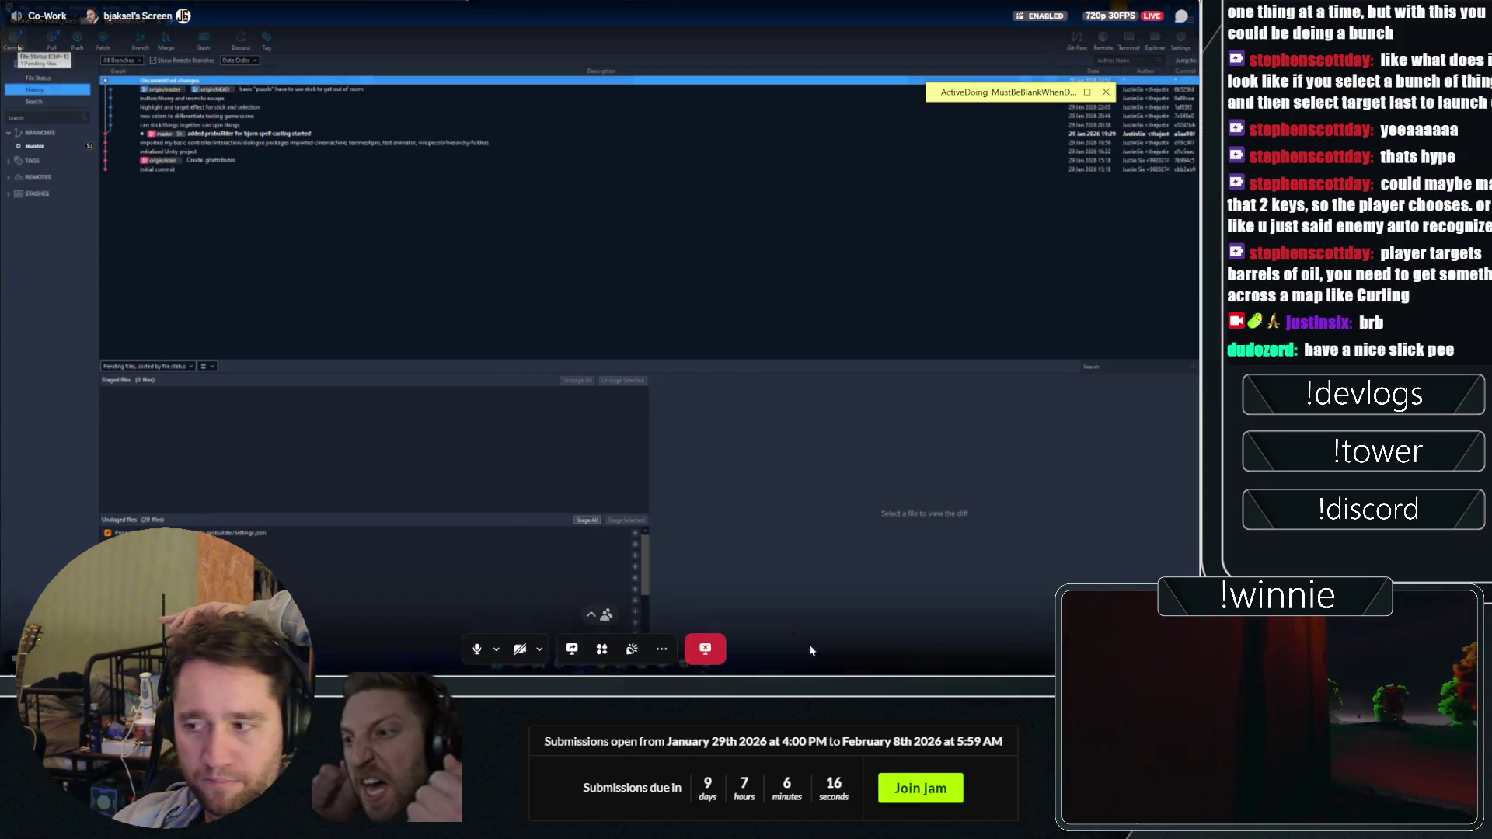
{"action": "left_click", "coordinate": [705, 648]}
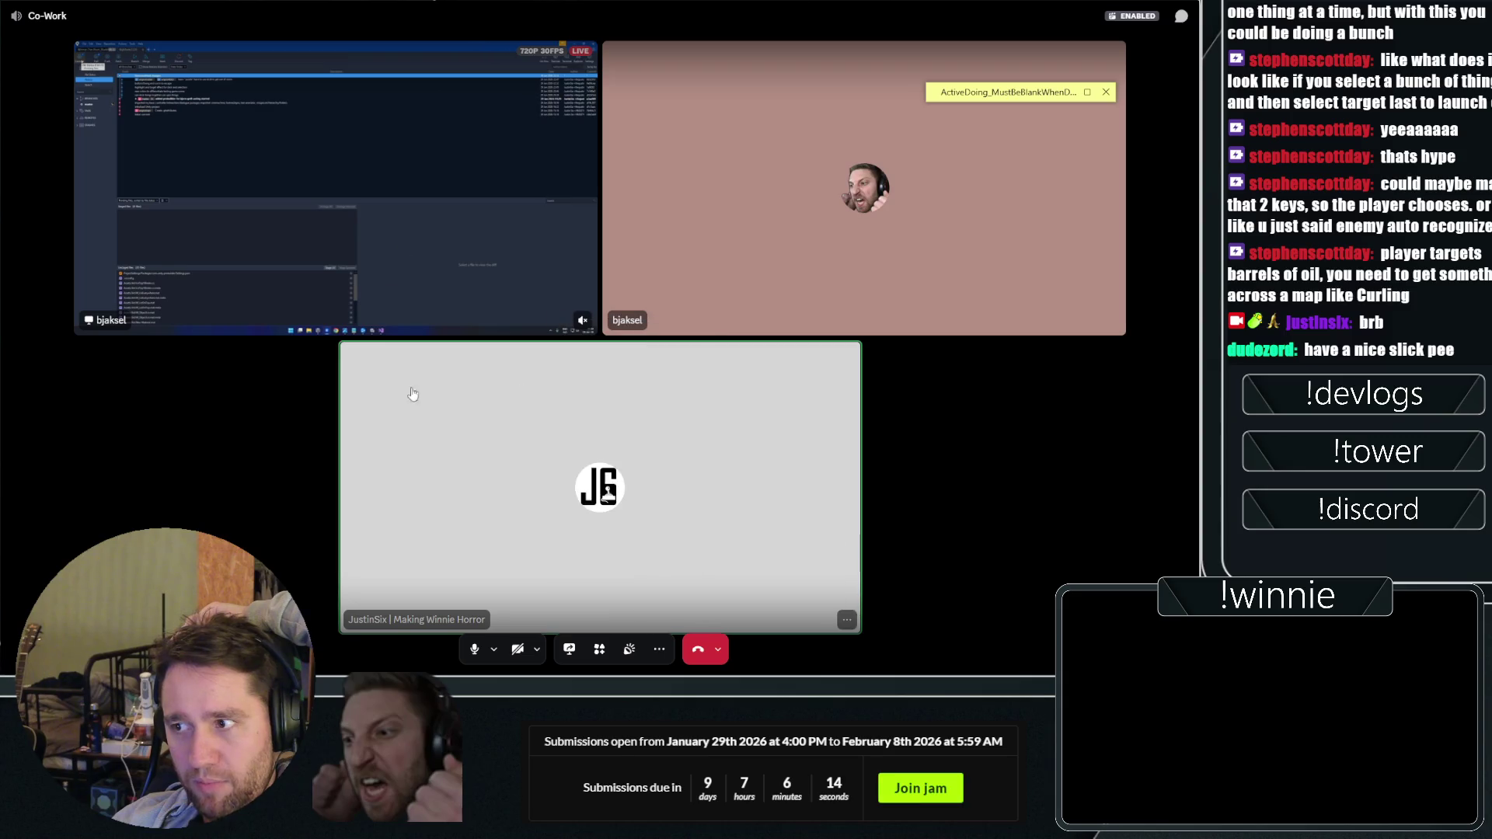
{"action": "left_click", "coordinate": [564, 319]}
{"action": "key", "text": "alt+Tab"}
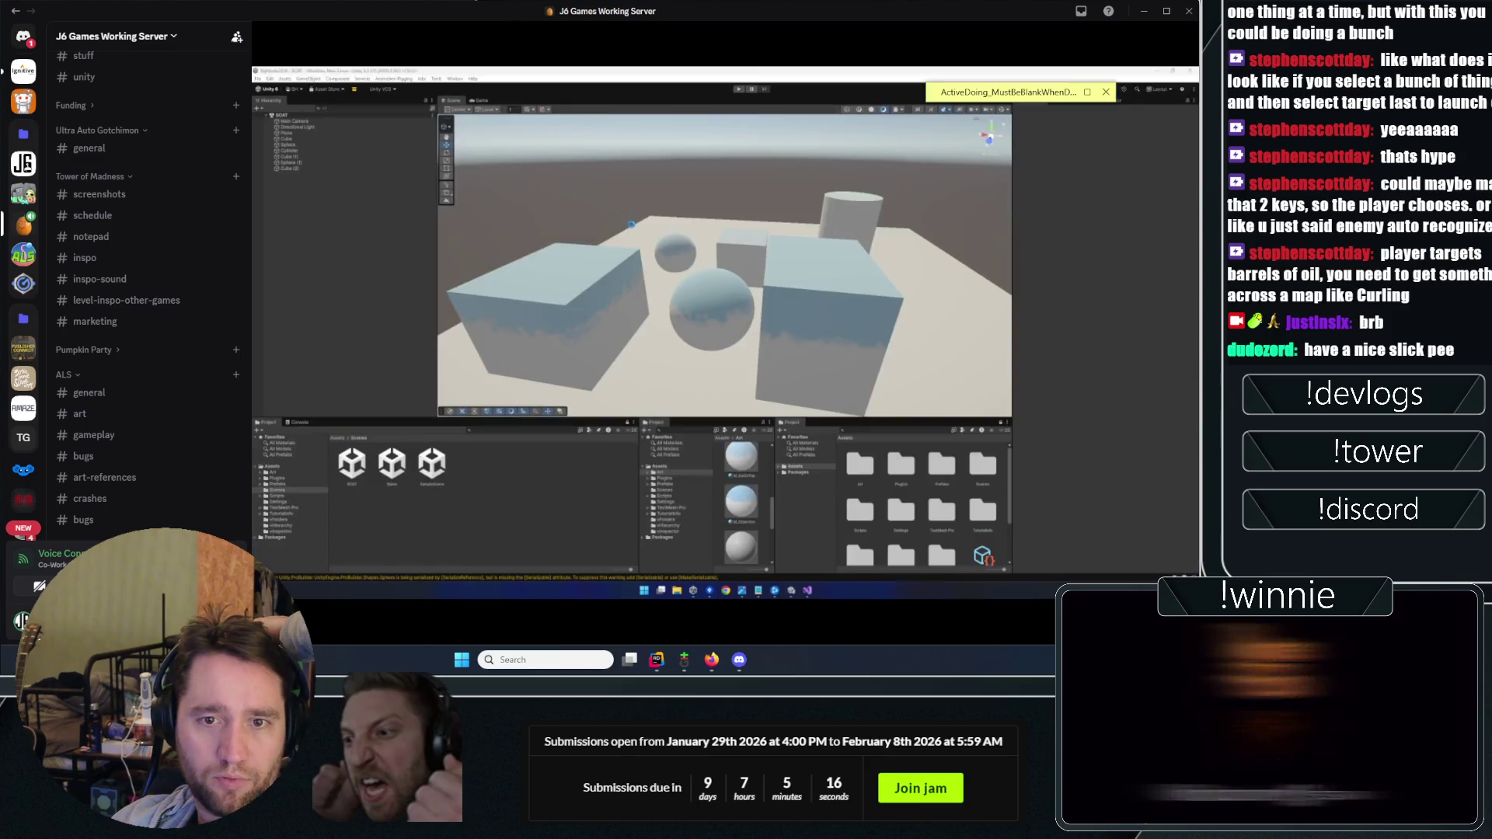
{"action": "mouse_move", "coordinate": [529, 317]}
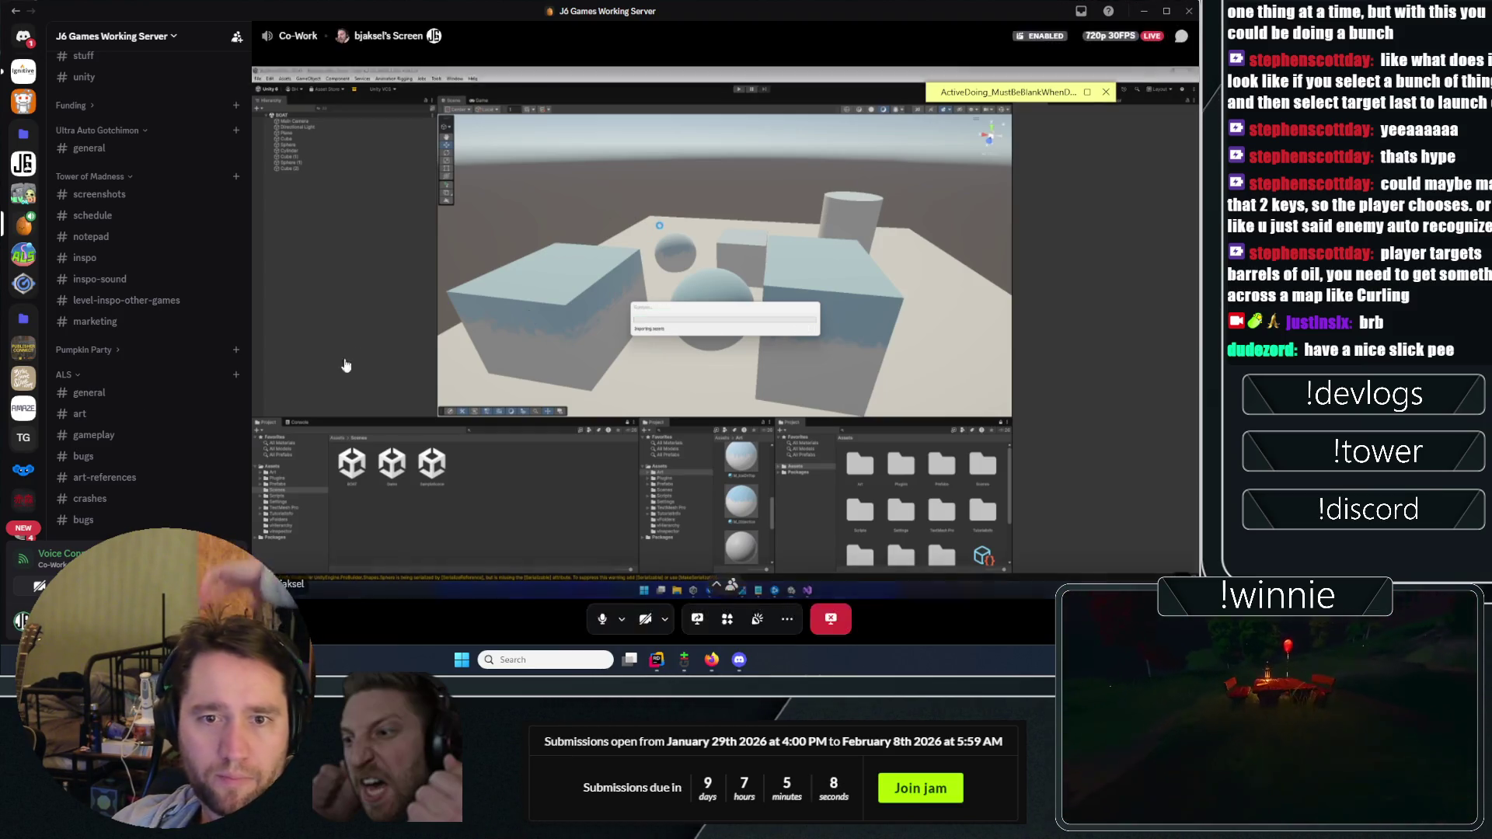
Step: Open the Game scene asset, orbit the Scene view around the room, and enter Play mode
{"action": "double_click", "coordinate": [391, 464]}
{"action": "left_click_drag", "start_coordinate": [711, 235], "coordinate": [763, 227]}
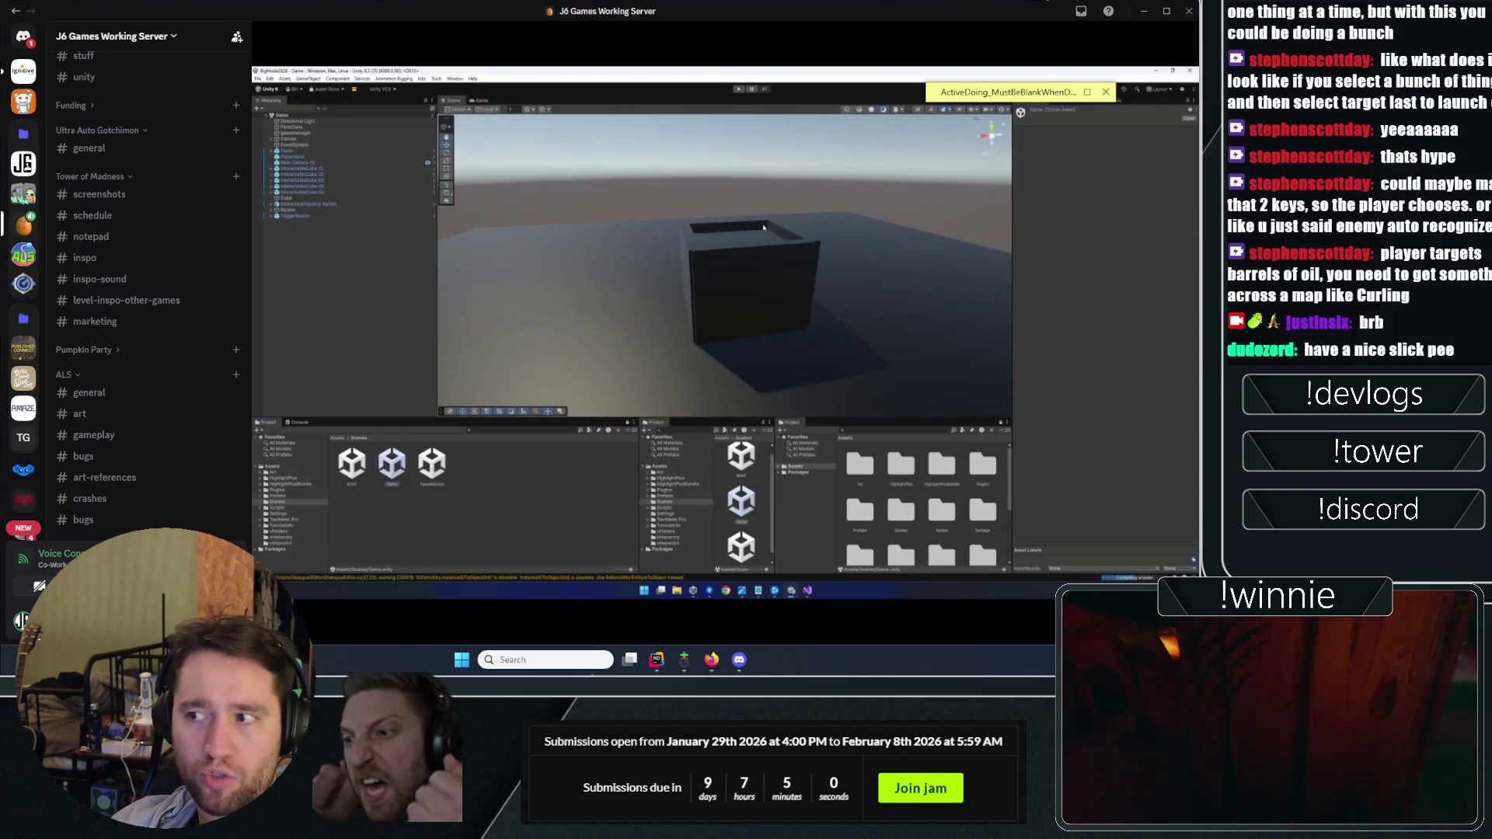
{"action": "left_click", "coordinate": [736, 90]}
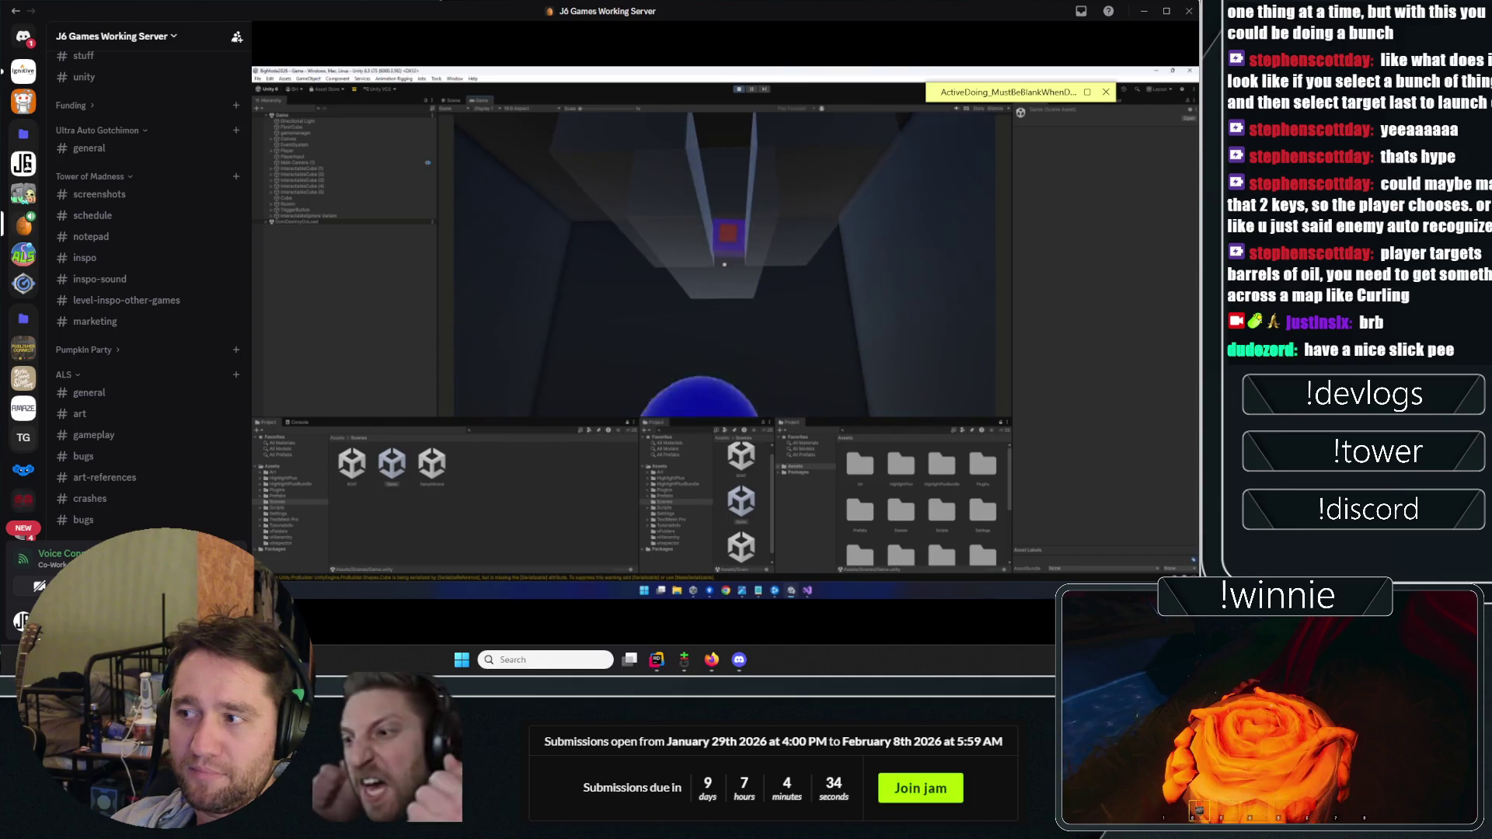
Step: Maximize the Game tab during play and move the to-do sticky note aside
{"action": "right_click", "coordinate": [482, 101]}
{"action": "left_click", "coordinate": [520, 128]}
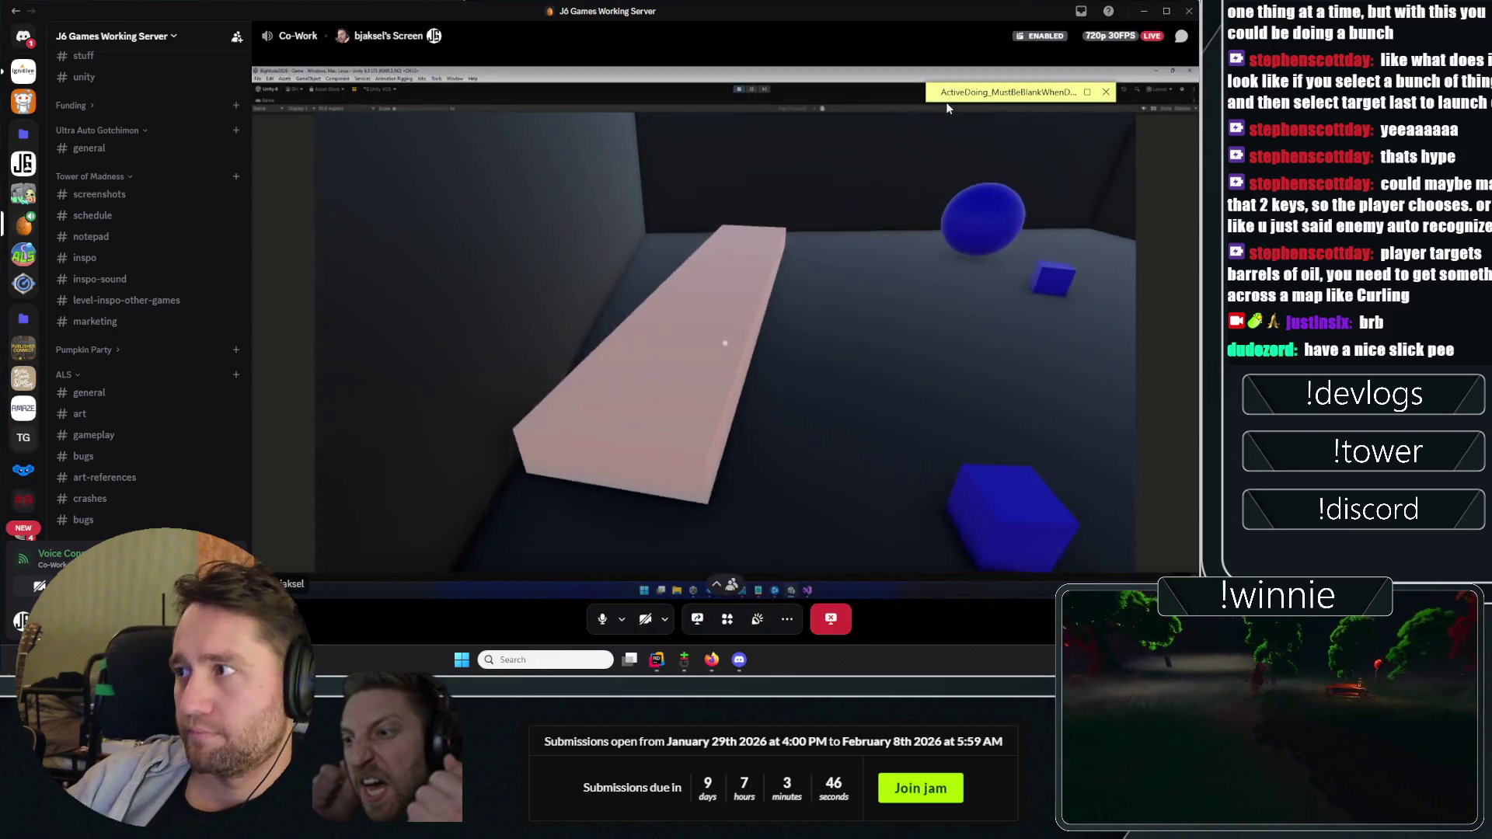
{"action": "left_click_drag", "start_coordinate": [41, 127], "coordinate": [31, 130]}
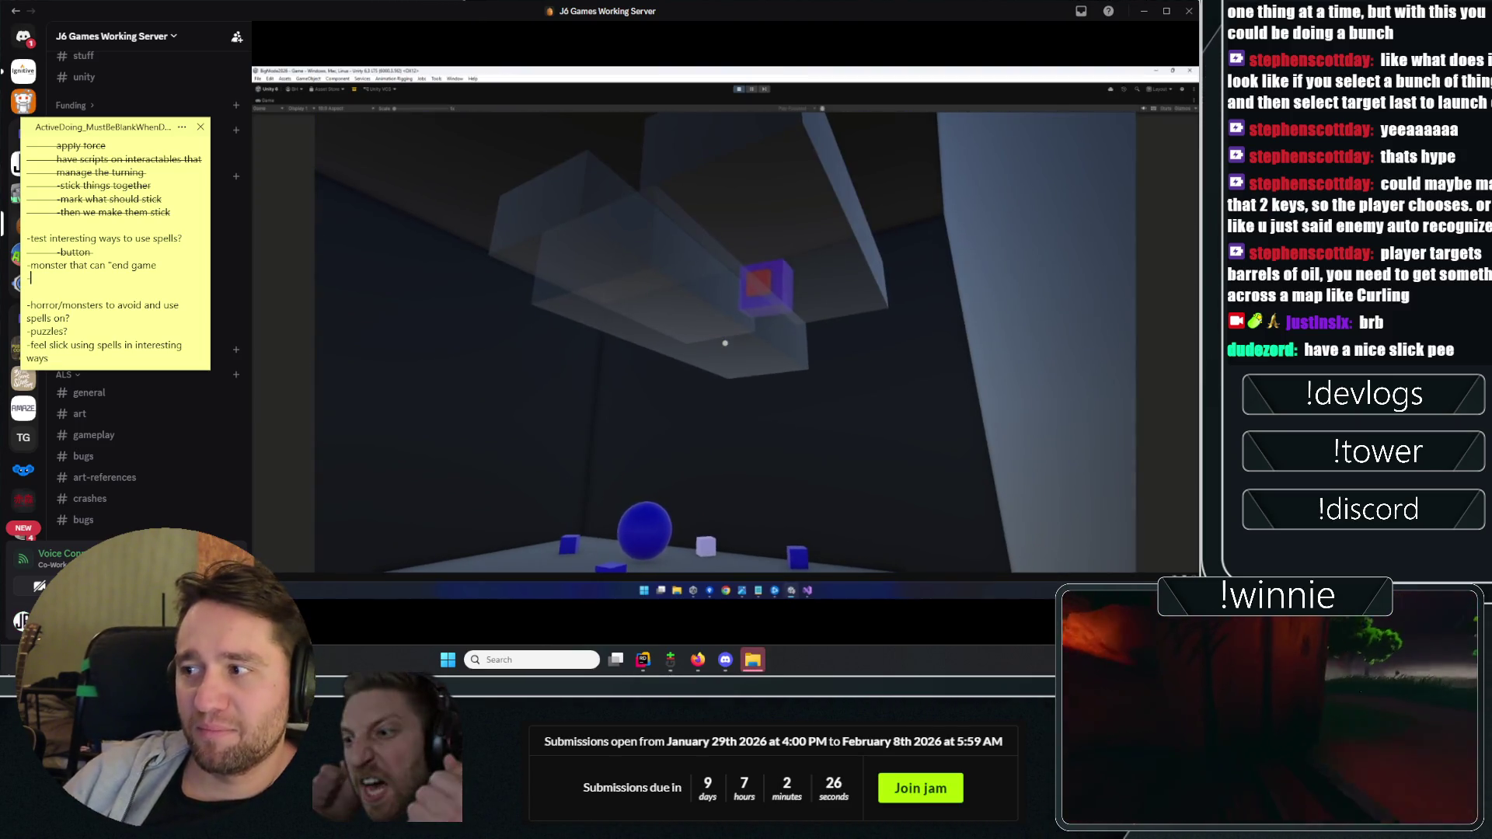
Step: Refocus the running Game view to keep looking around the room
{"action": "left_click", "coordinate": [749, 660]}
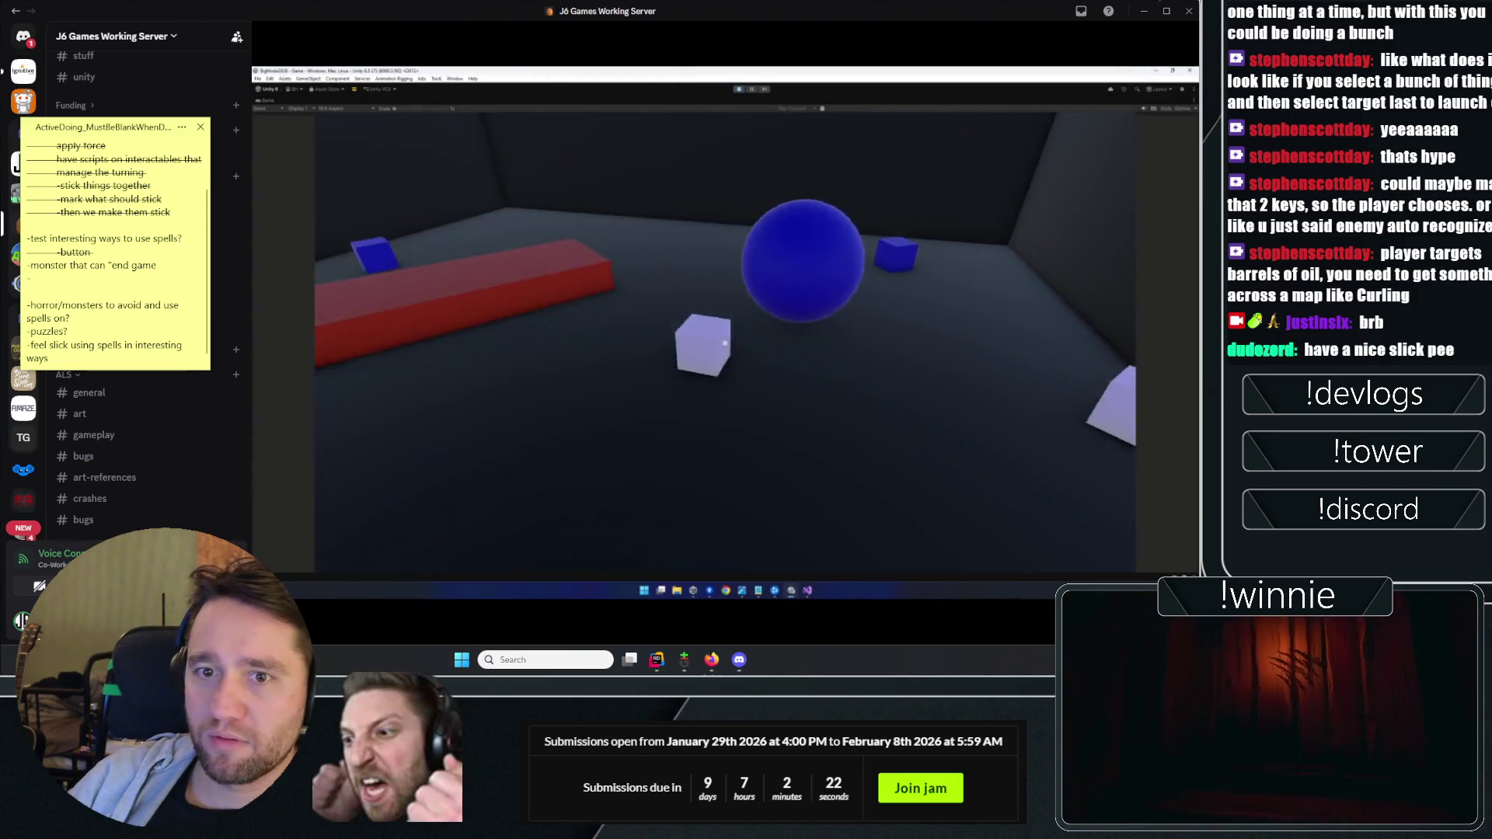
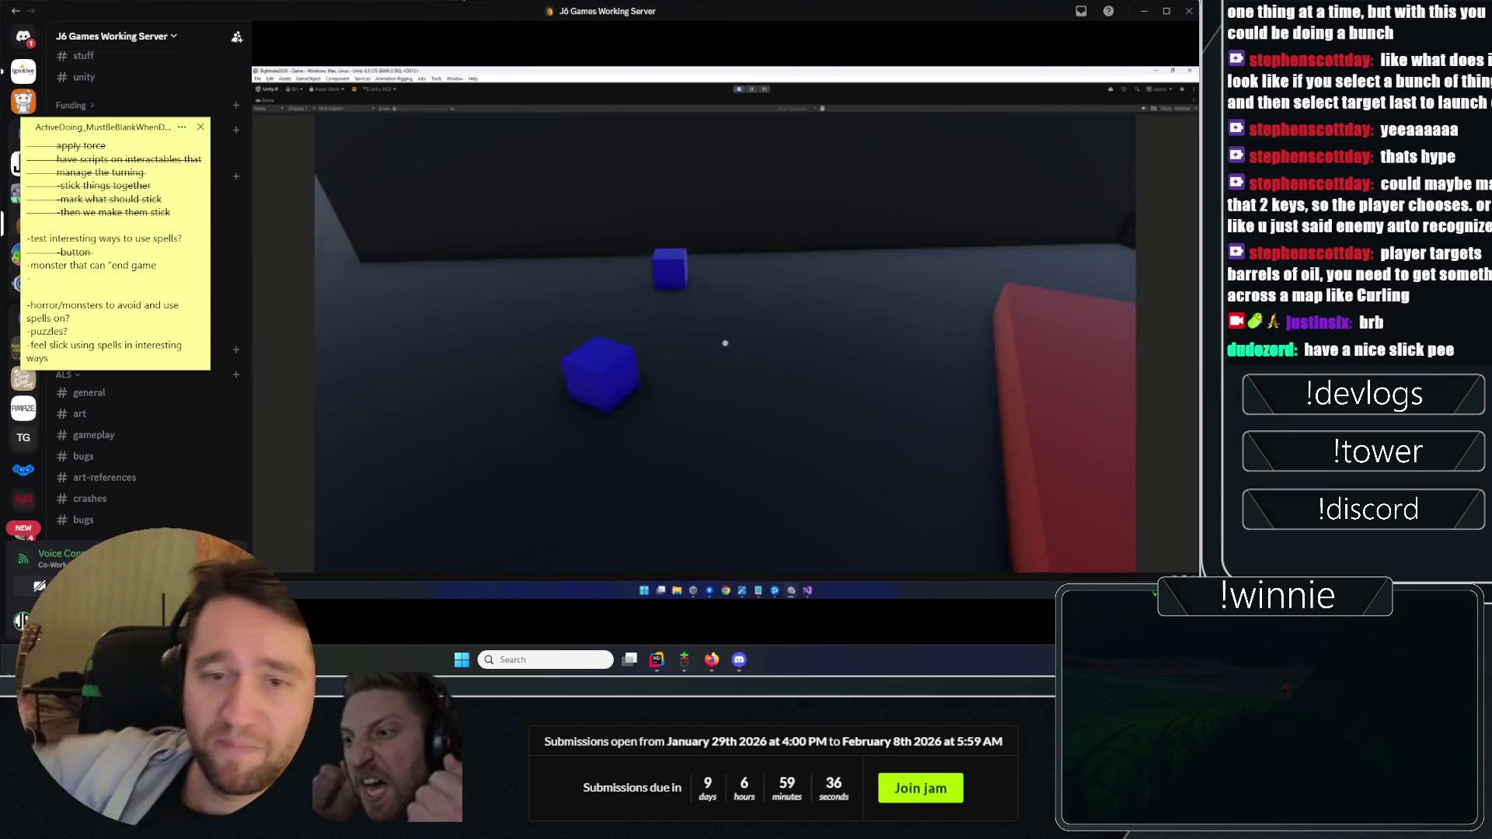
{"action": "mouse_move", "coordinate": [102, 239]}
{"action": "left_mouse_down"}
{"action": "mouse_move", "coordinate": [183, 242]}
{"action": "mouse_move", "coordinate": [198, 303]}
{"action": "left_mouse_up"}
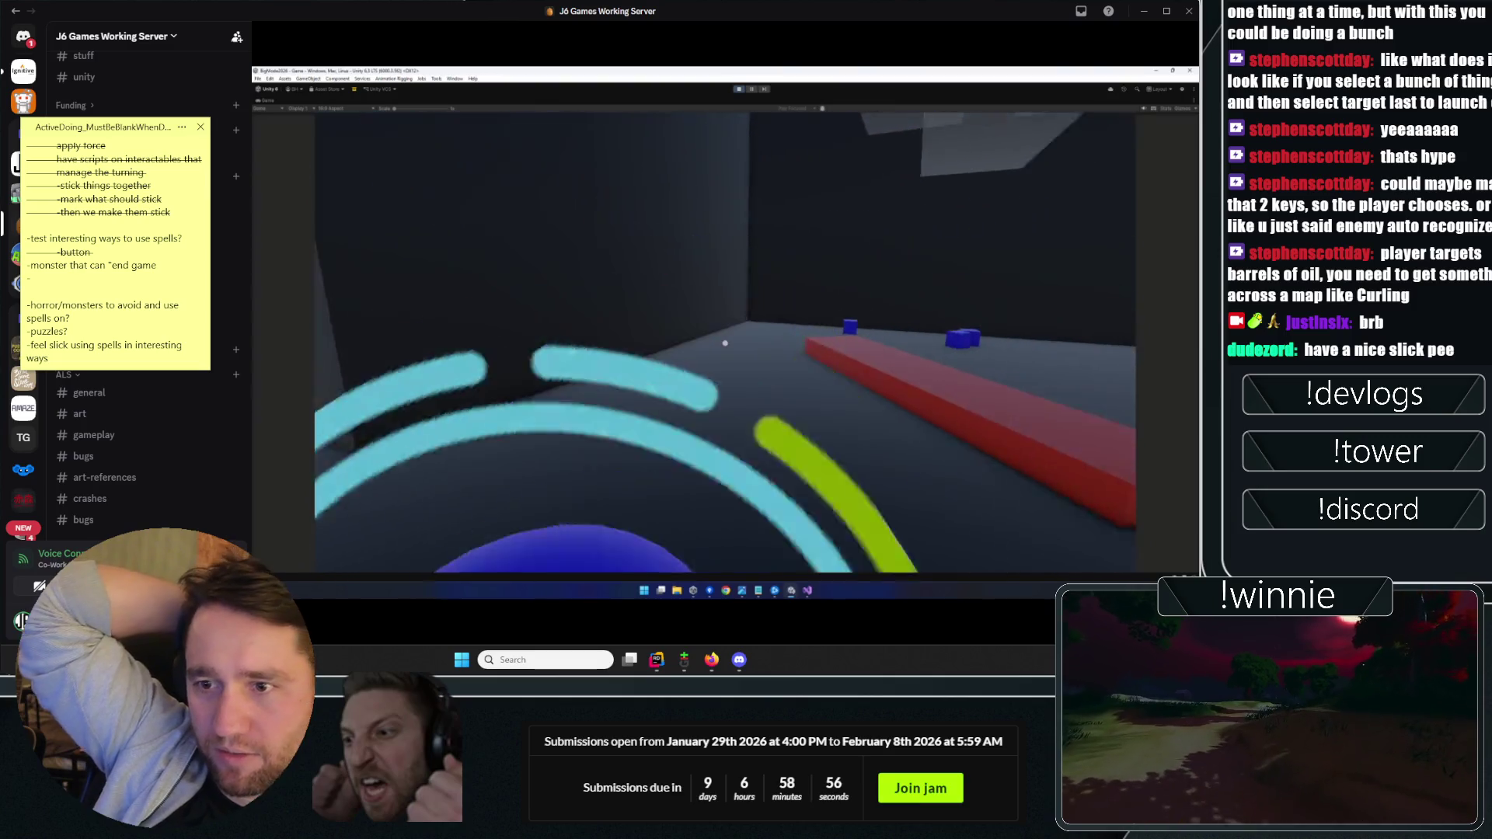
{"action": "mouse_move", "coordinate": [443, 452]}
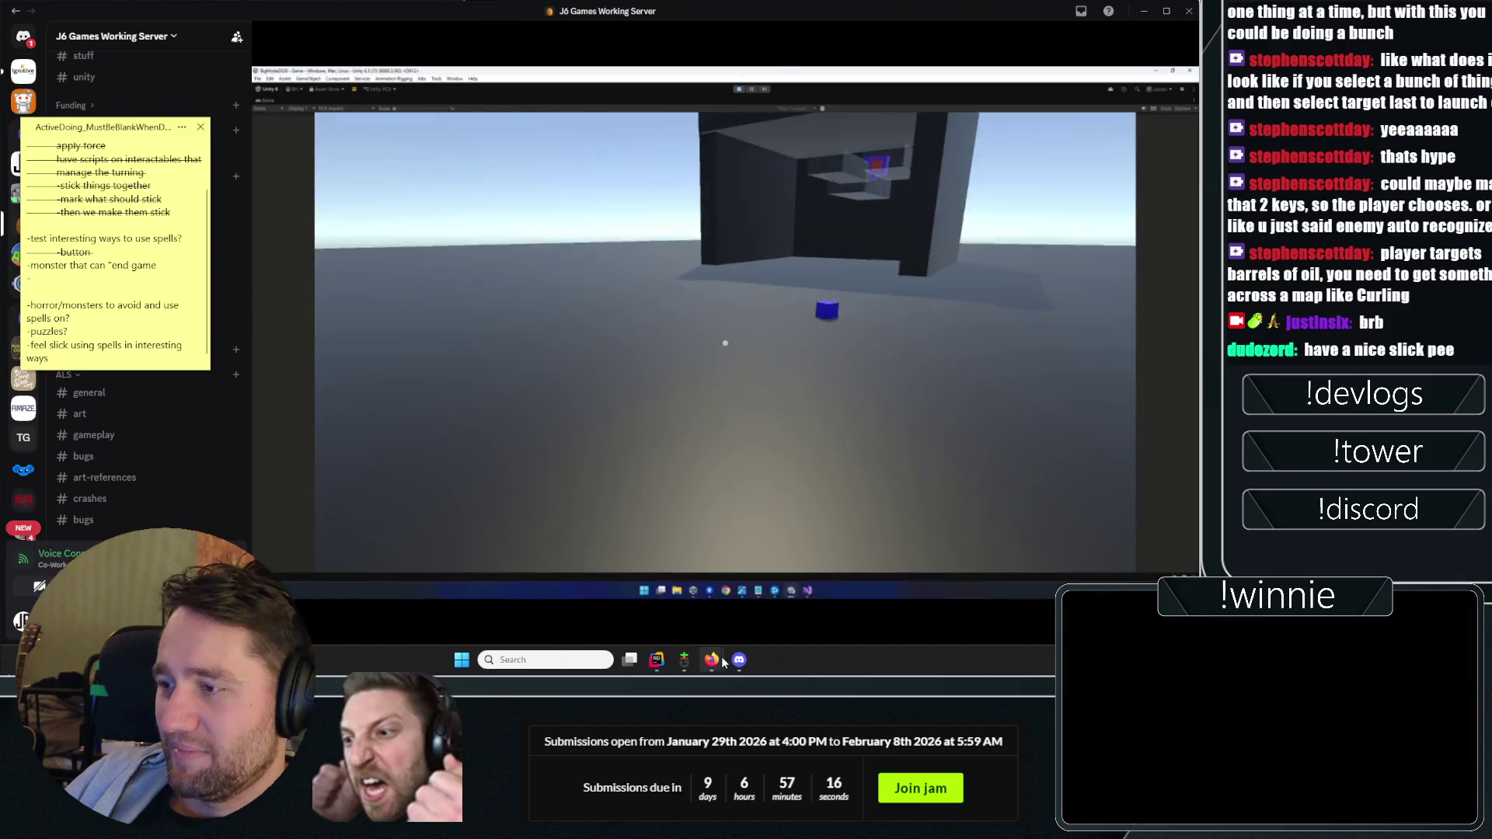
{"action": "mouse_move", "coordinate": [723, 662]}
{"action": "left_click", "coordinate": [771, 579]}
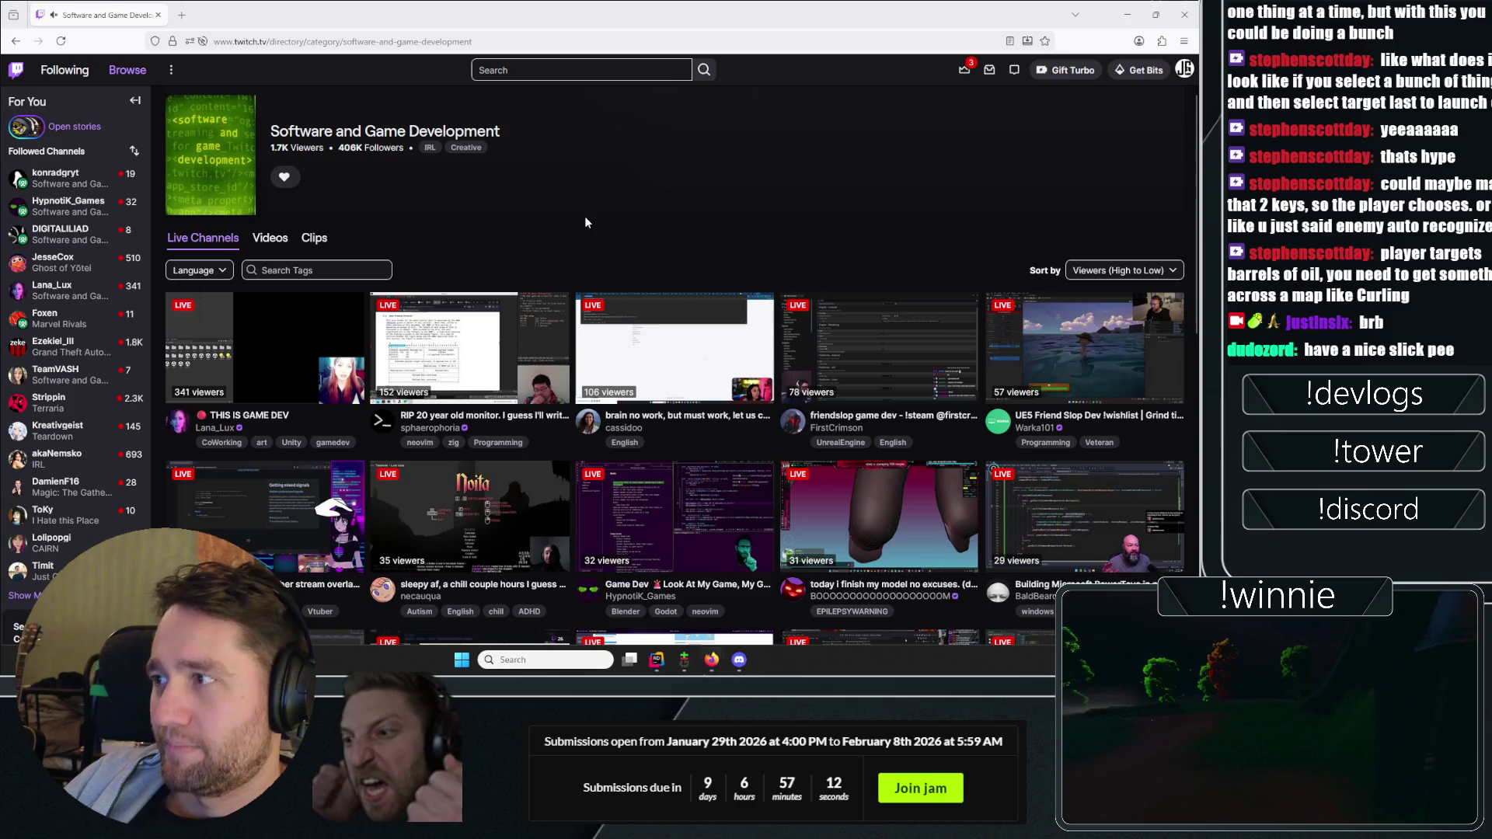
{"action": "scroll", "coordinate": [704, 217], "scroll_direction": "down", "scroll_amount": 2}
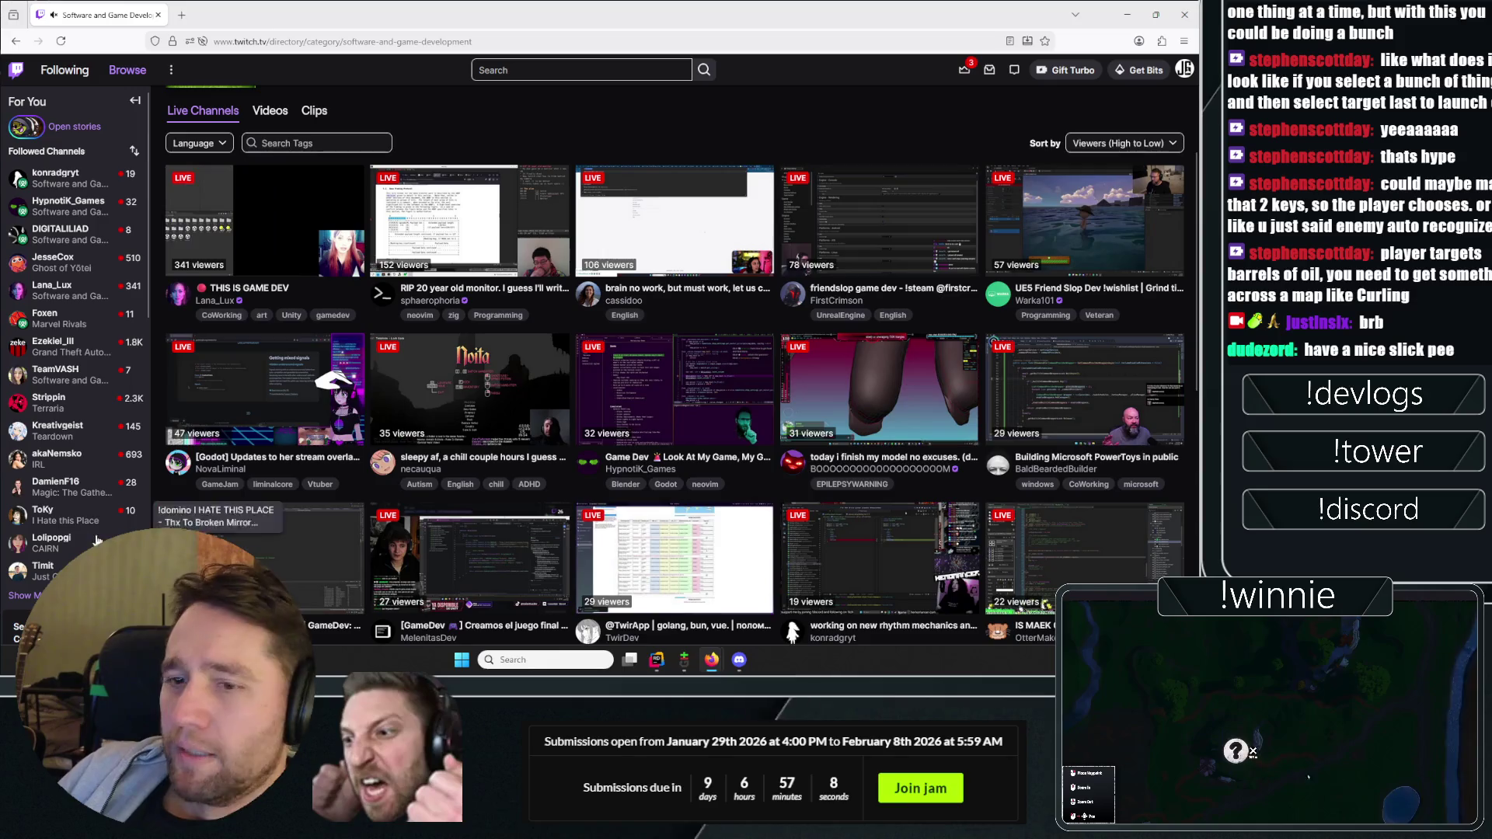
{"action": "left_click", "coordinate": [739, 660]}
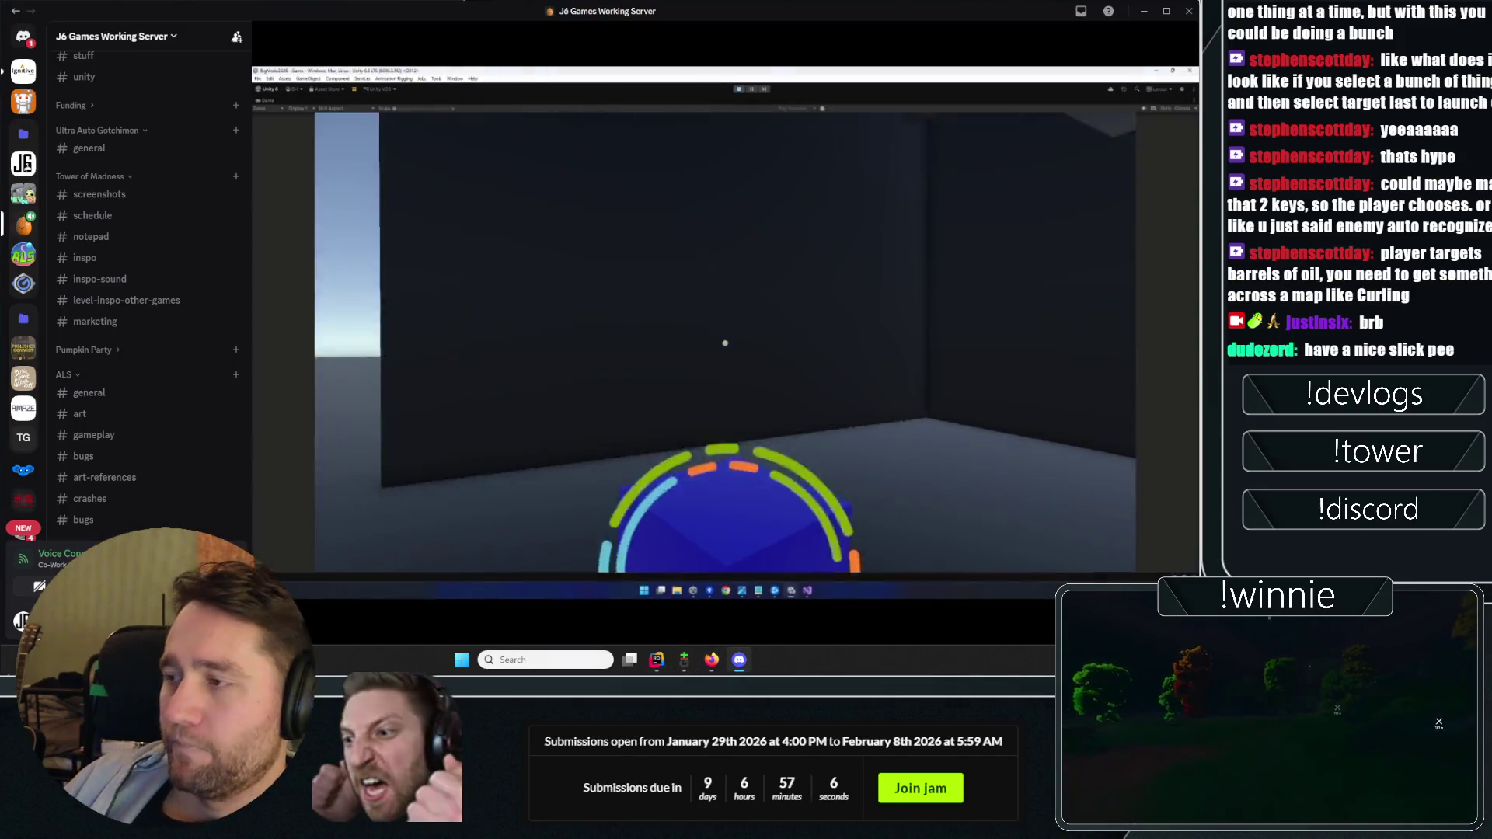